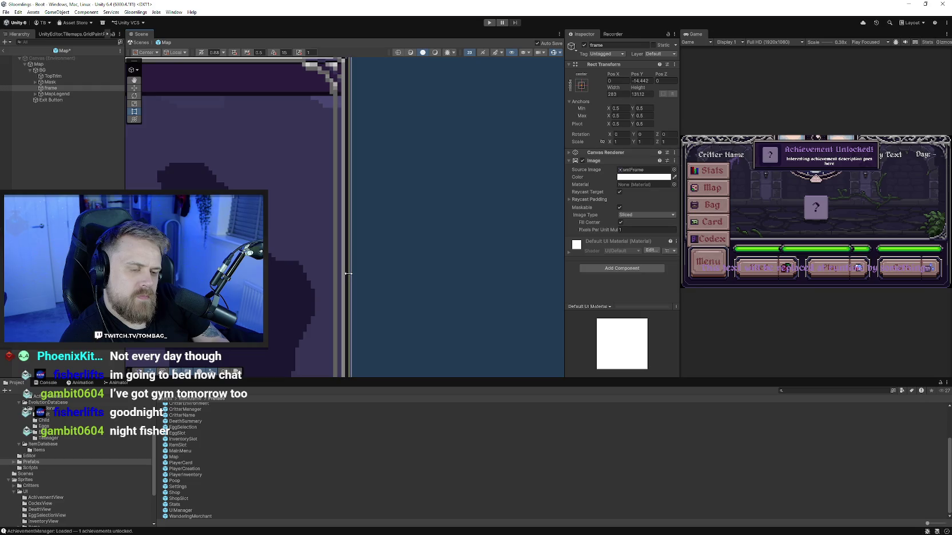
Widen the map frame slightly, select Mask, and enter Play mode to test the map screen
{"action": "scroll", "coordinate": [401, 246], "scroll_direction": "down", "scroll_amount": 5}
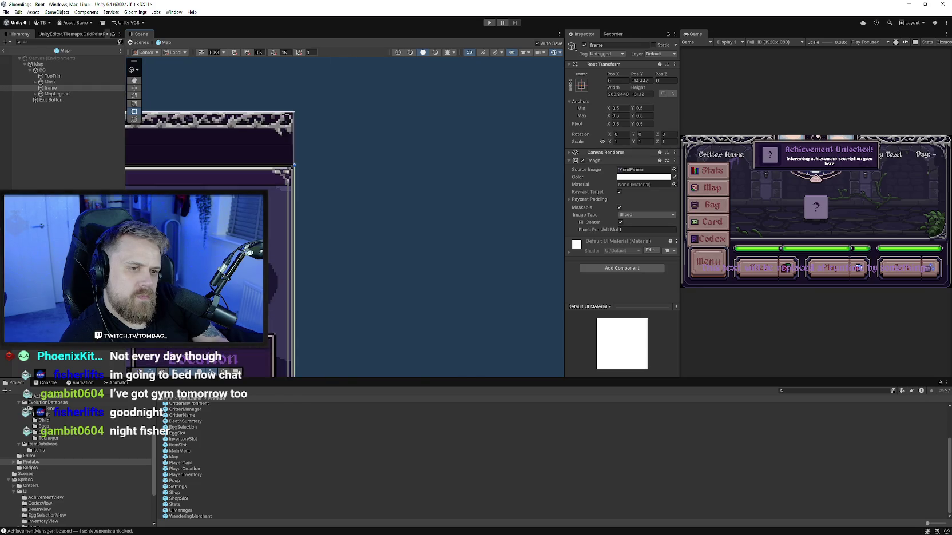
{"action": "left_click_drag", "start_coordinate": [210, 333], "coordinate": [311, 305]}
{"action": "left_click", "coordinate": [312, 305]}
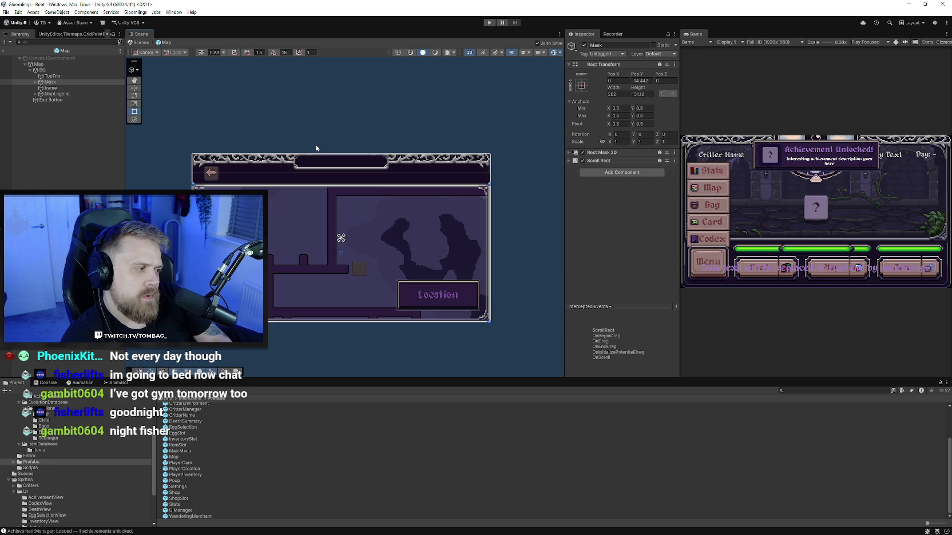
{"action": "left_click", "coordinate": [489, 23]}
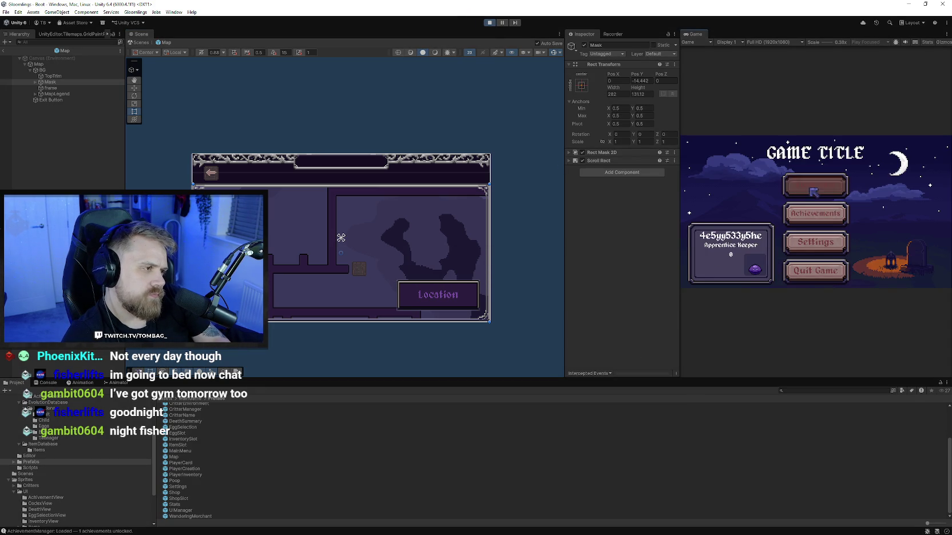
Enter gameplay, open the world map from the in-game menu, then stop and widen the Inspector
{"action": "left_click", "coordinate": [813, 187]}
{"action": "left_click_drag", "start_coordinate": [680, 199], "coordinate": [584, 199]}
{"action": "left_click", "coordinate": [613, 279]}
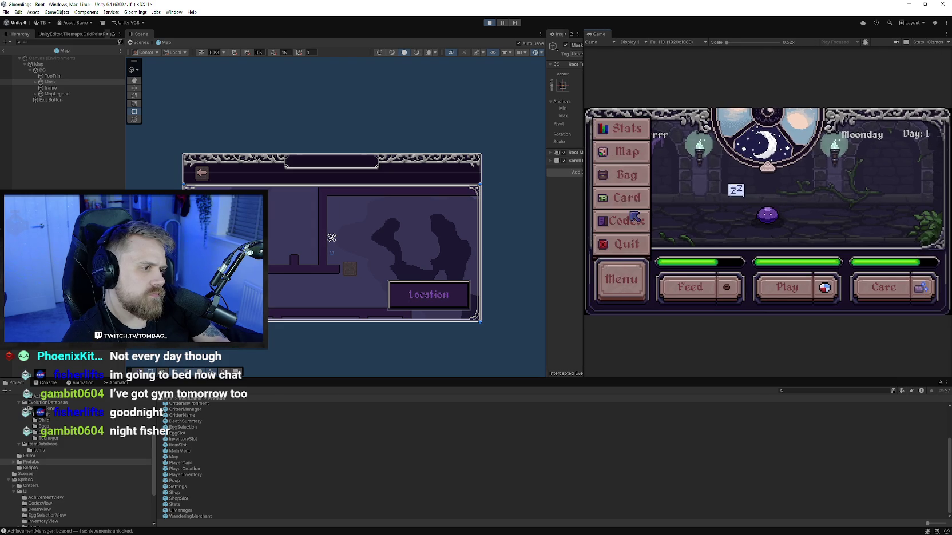
{"action": "left_click", "coordinate": [631, 154]}
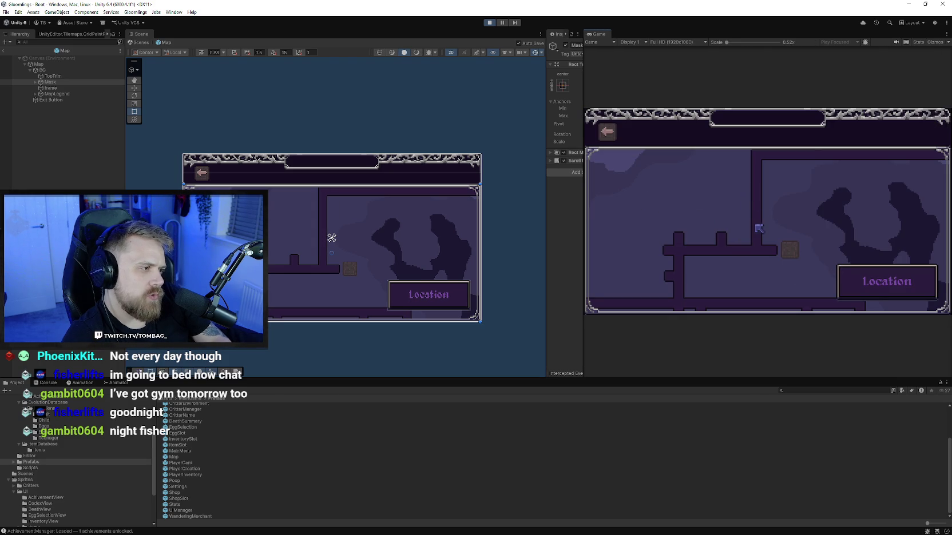
{"action": "left_click", "coordinate": [489, 23]}
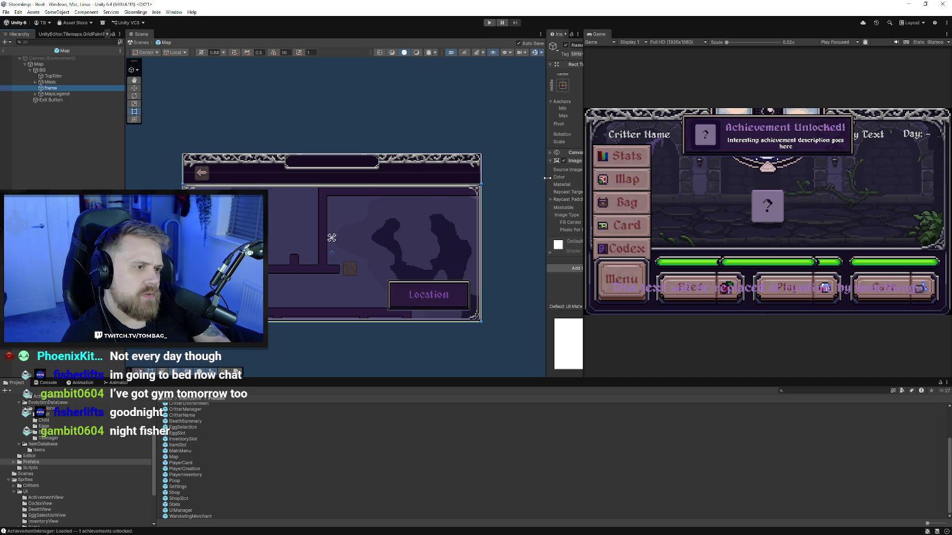
{"action": "left_click_drag", "start_coordinate": [548, 178], "coordinate": [438, 172]}
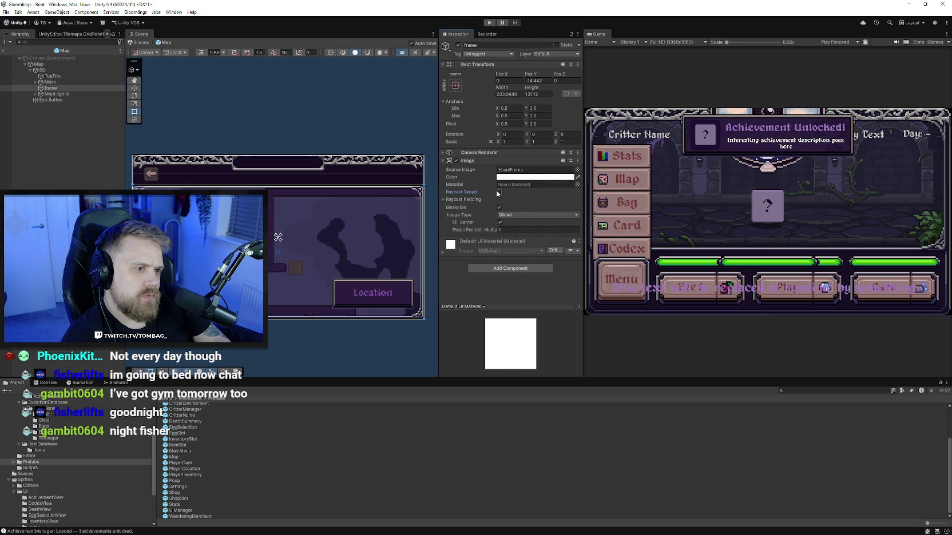
Restart the game, open Menu > Map, pan the world map across several areas, then stop
{"action": "left_click", "coordinate": [489, 24]}
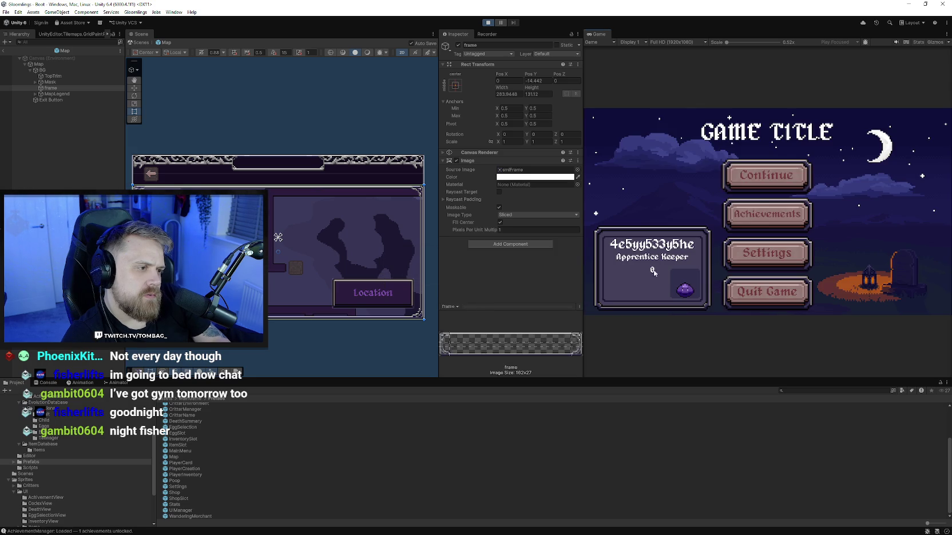
{"action": "left_click", "coordinate": [629, 280]}
{"action": "left_click", "coordinate": [637, 164]}
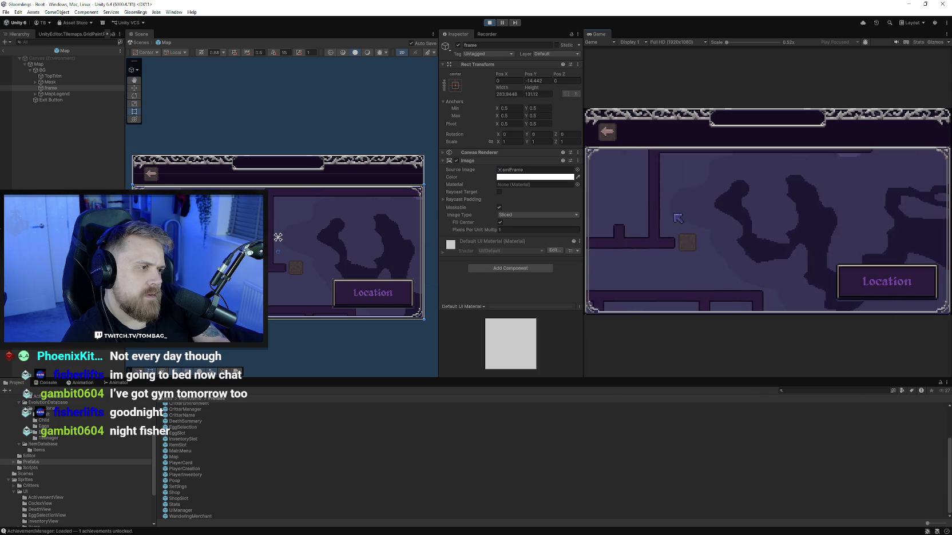
{"action": "mouse_move", "coordinate": [707, 298]}
{"action": "left_mouse_down"}
{"action": "mouse_move", "coordinate": [762, 218]}
{"action": "mouse_move", "coordinate": [748, 262]}
{"action": "mouse_move", "coordinate": [812, 251]}
{"action": "left_mouse_up"}
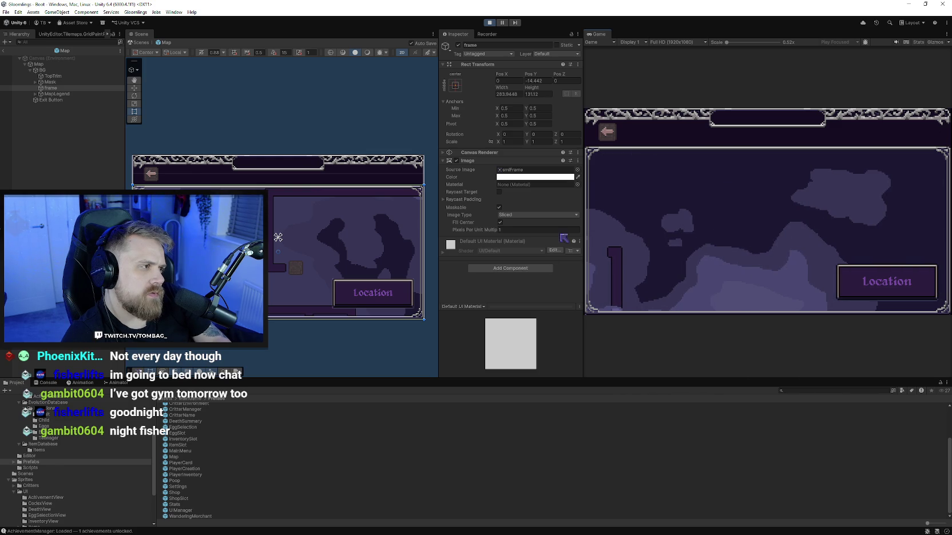
{"action": "mouse_move", "coordinate": [684, 227]}
{"action": "left_mouse_down"}
{"action": "mouse_move", "coordinate": [743, 211]}
{"action": "mouse_move", "coordinate": [707, 170]}
{"action": "mouse_move", "coordinate": [730, 108]}
{"action": "mouse_move", "coordinate": [694, 232]}
{"action": "mouse_move", "coordinate": [739, 209]}
{"action": "mouse_move", "coordinate": [722, 213]}
{"action": "left_mouse_up"}
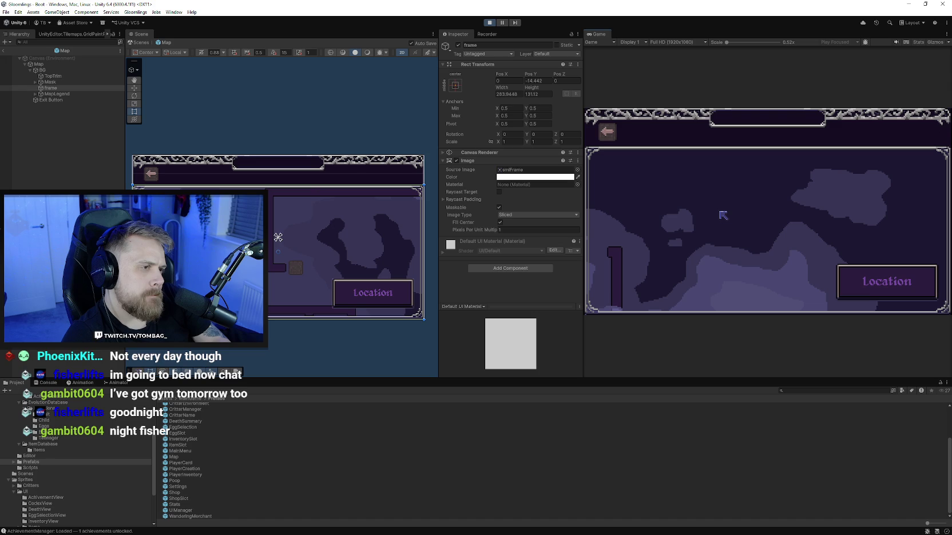
{"action": "mouse_move", "coordinate": [722, 215]}
{"action": "left_mouse_down"}
{"action": "mouse_move", "coordinate": [718, 257]}
{"action": "mouse_move", "coordinate": [686, 213]}
{"action": "left_mouse_up"}
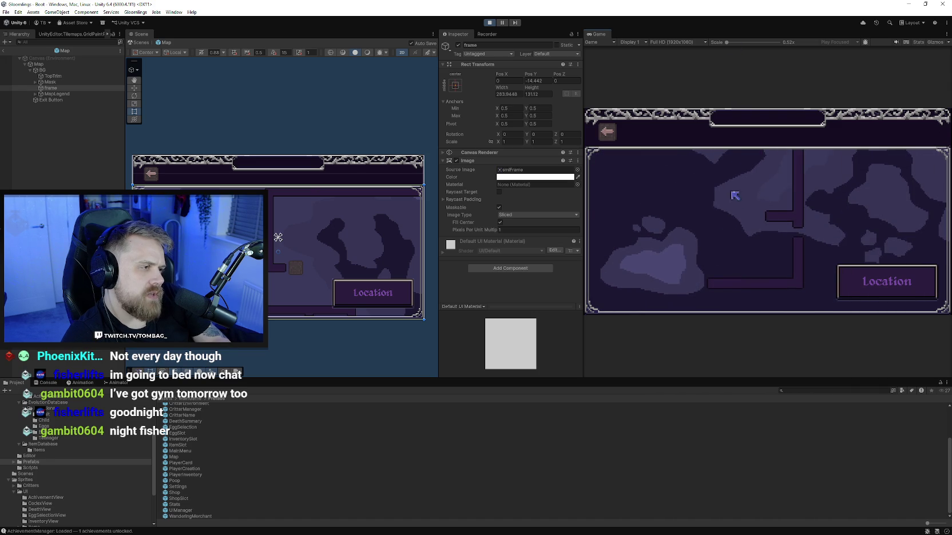
{"action": "mouse_move", "coordinate": [736, 196]}
{"action": "left_mouse_down"}
{"action": "mouse_move", "coordinate": [744, 229]}
{"action": "mouse_move", "coordinate": [758, 181]}
{"action": "left_mouse_up"}
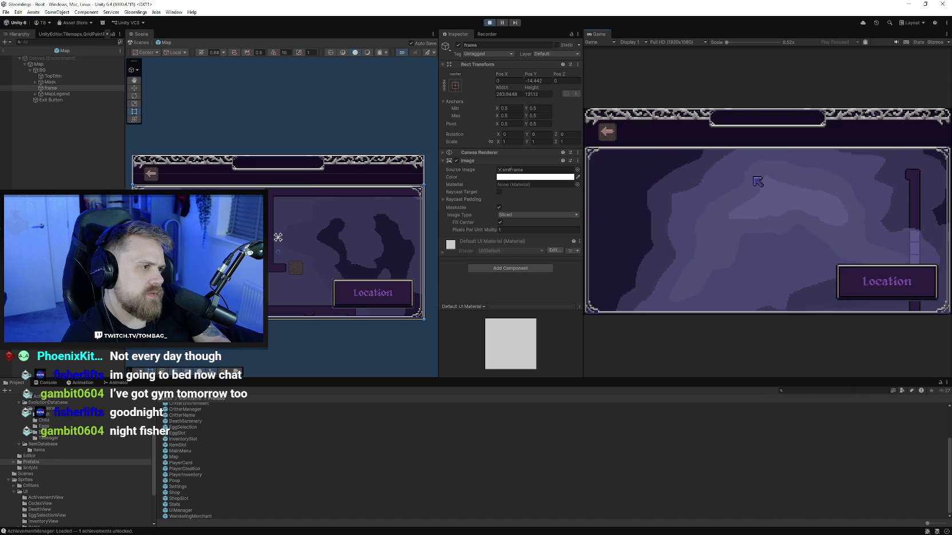
{"action": "left_click", "coordinate": [489, 23]}
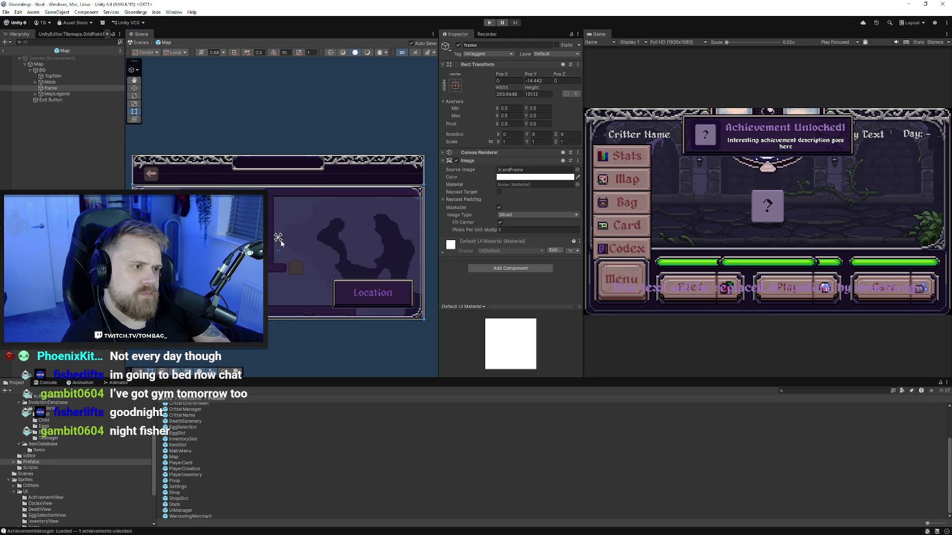
Raise the Mask's top edge and move TopTrim below the frame in draw order
{"action": "mouse_move", "coordinate": [232, 217]}
{"action": "left_mouse_down"}
{"action": "mouse_move", "coordinate": [303, 246]}
{"action": "mouse_move", "coordinate": [202, 204]}
{"action": "mouse_move", "coordinate": [236, 222]}
{"action": "left_mouse_up"}
{"action": "left_click", "coordinate": [71, 83], "text": "ctrl"}
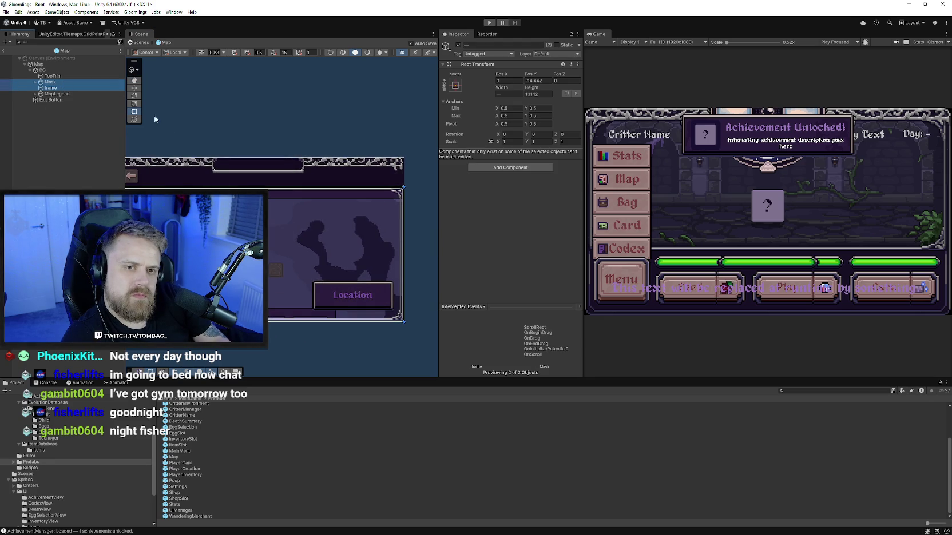
{"action": "left_click_drag", "start_coordinate": [154, 119], "coordinate": [186, 131]}
{"action": "left_click_drag", "start_coordinate": [365, 197], "coordinate": [365, 170]}
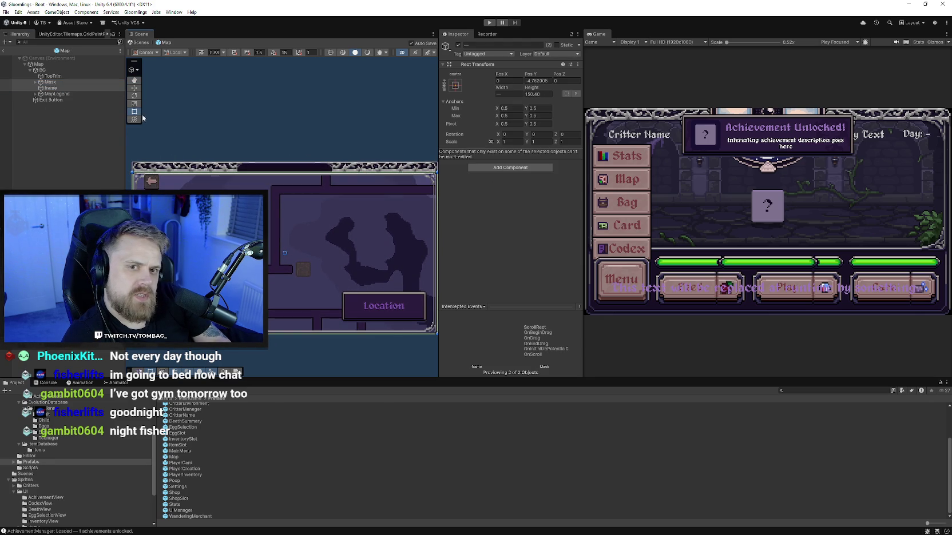
{"action": "left_click_drag", "start_coordinate": [53, 75], "coordinate": [66, 92]}
Create an empty child under TopTrim sized to the title plaque, about 89.76 × 14.03
{"action": "scroll", "coordinate": [222, 114], "scroll_direction": "up", "scroll_amount": 2}
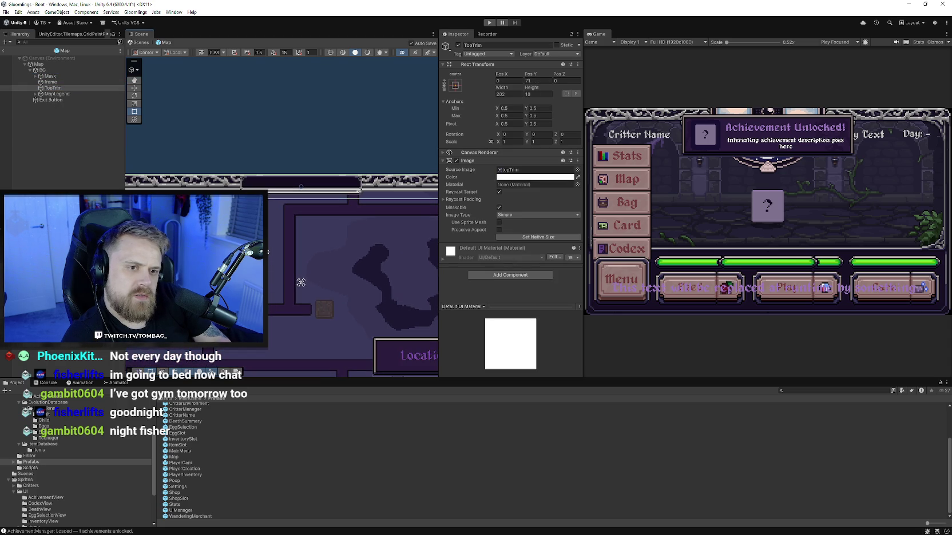
{"action": "right_click", "coordinate": [56, 88]}
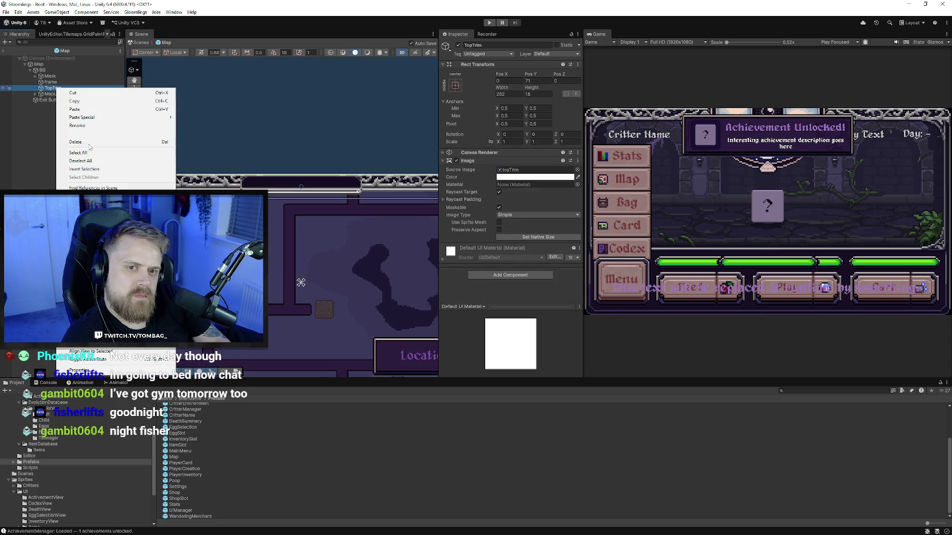
{"action": "left_click", "coordinate": [86, 212]}
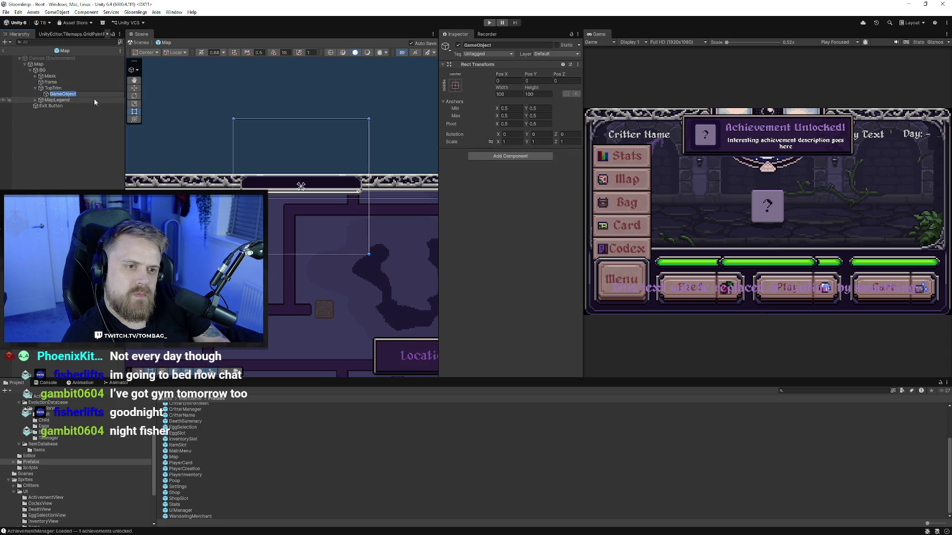
{"action": "left_click_drag", "start_coordinate": [280, 254], "coordinate": [270, 190]}
{"action": "scroll", "coordinate": [278, 198], "scroll_direction": "up", "scroll_amount": 2}
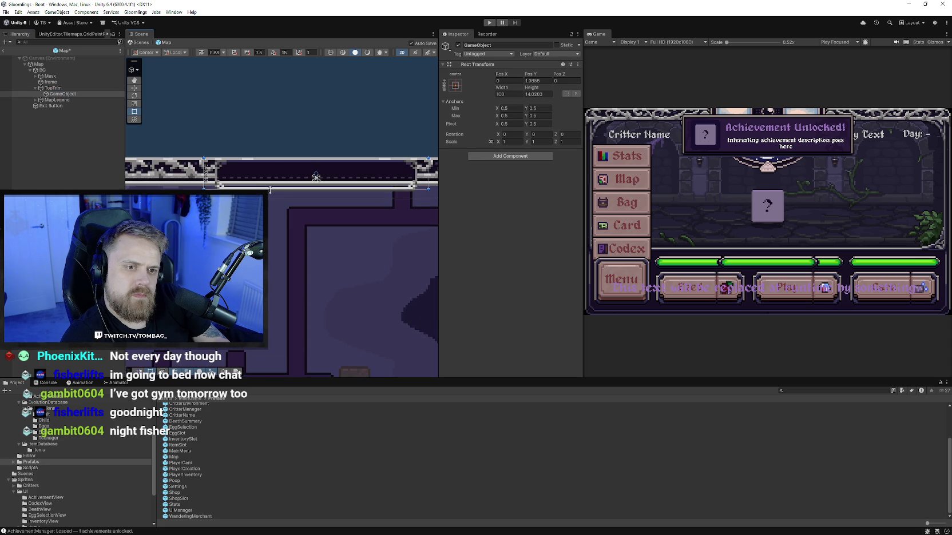
{"action": "left_click_drag", "start_coordinate": [202, 167], "coordinate": [213, 170]}
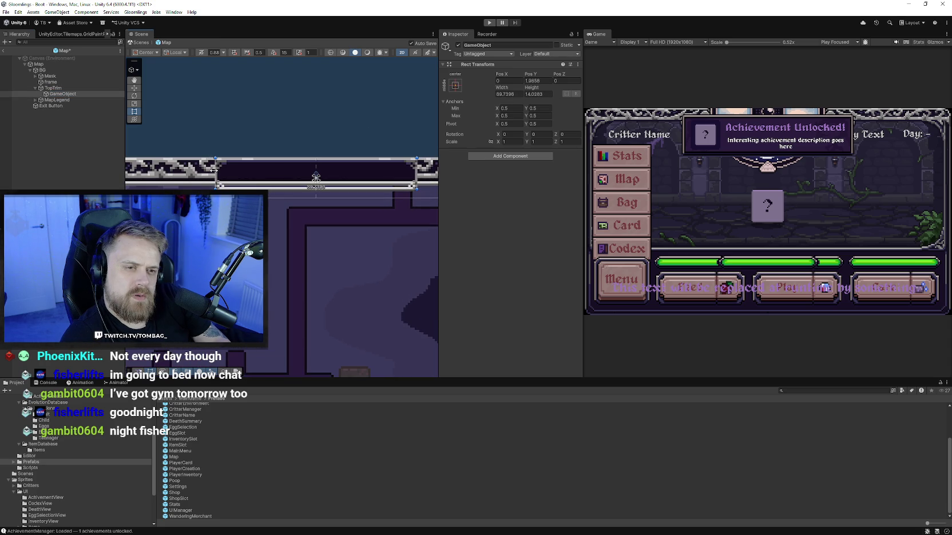
Add a dark-coloured Image to the new object and order it behind the top trim
{"action": "left_click", "coordinate": [510, 156]}
{"action": "type", "text": "image"}
{"action": "key", "text": "Return"}
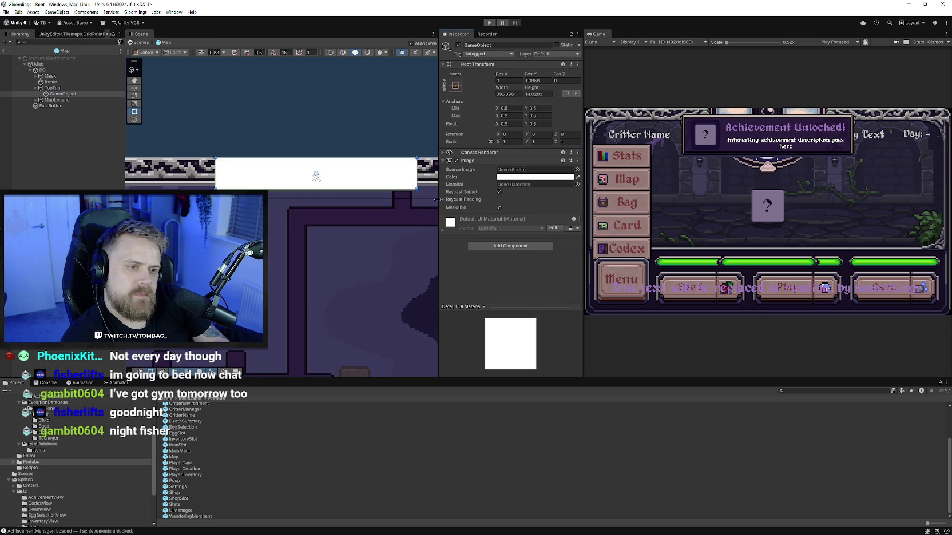
{"action": "left_click", "coordinate": [456, 161]}
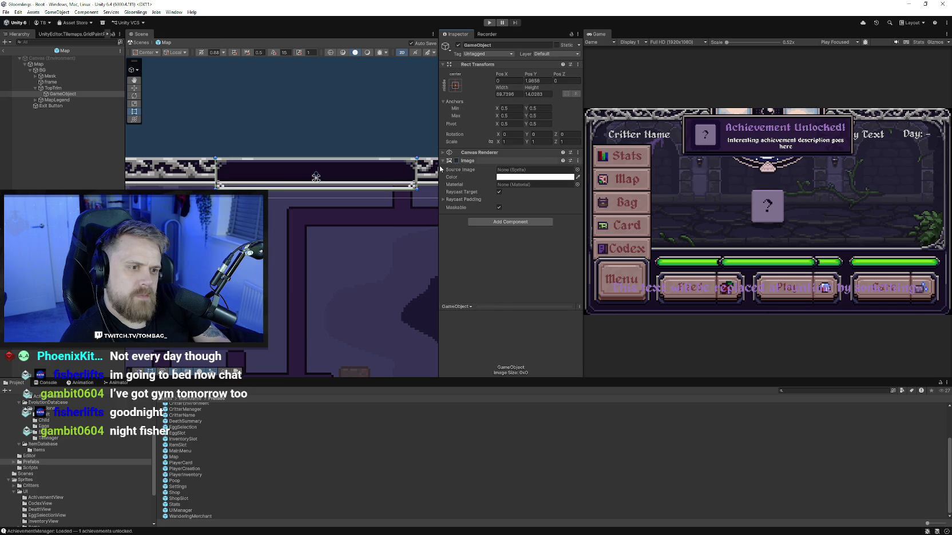
{"action": "left_click", "coordinate": [544, 176]}
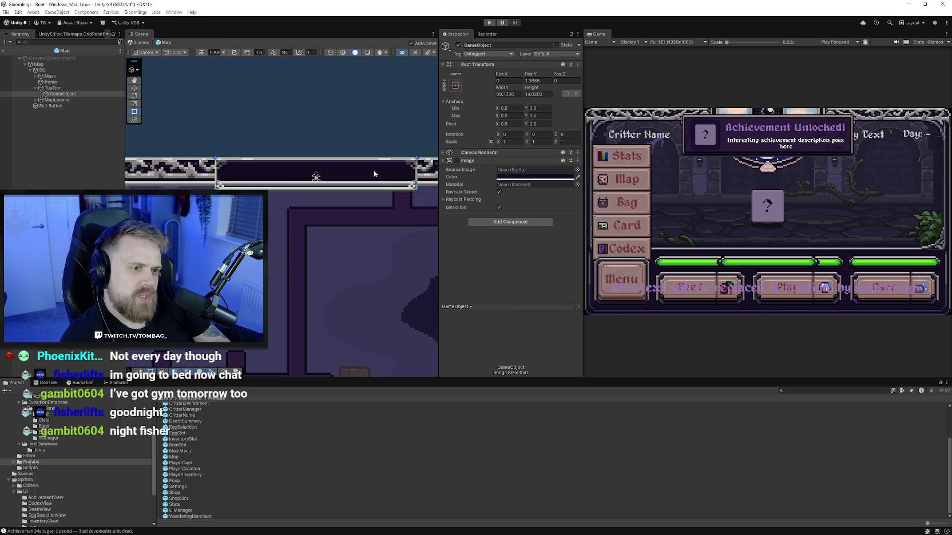
{"action": "left_click", "coordinate": [456, 161]}
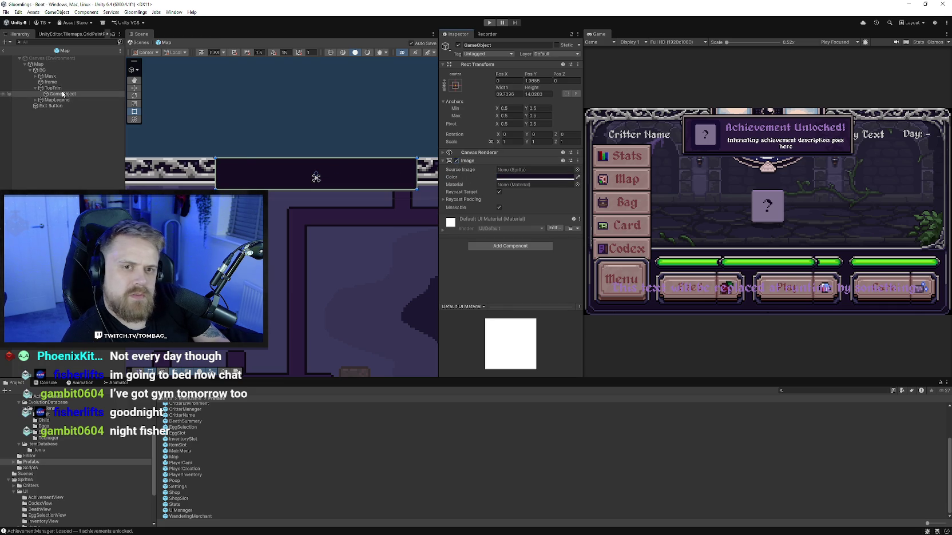
{"action": "left_click_drag", "start_coordinate": [62, 94], "coordinate": [63, 86]}
Select the frame object and stretch its top edge upward to make it taller
{"action": "left_click", "coordinate": [316, 338]}
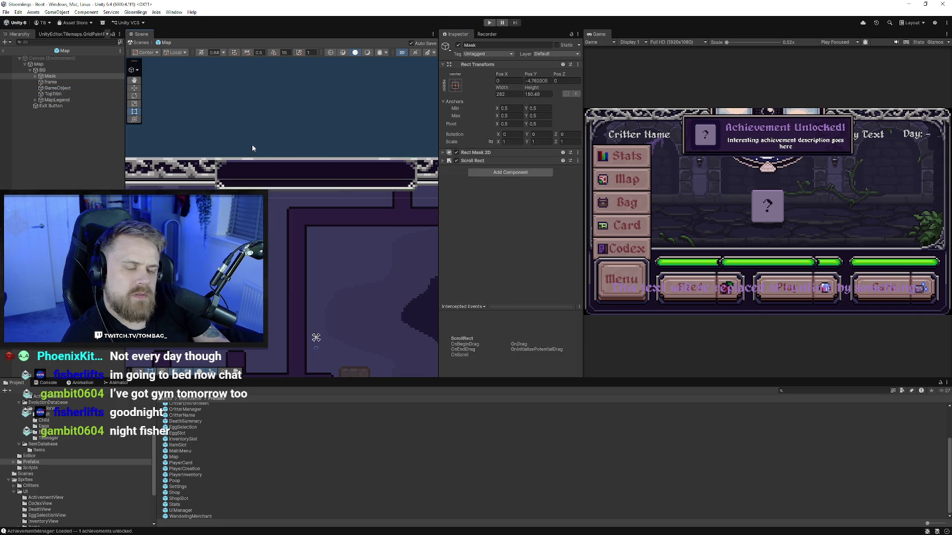
{"action": "key", "text": "f"}
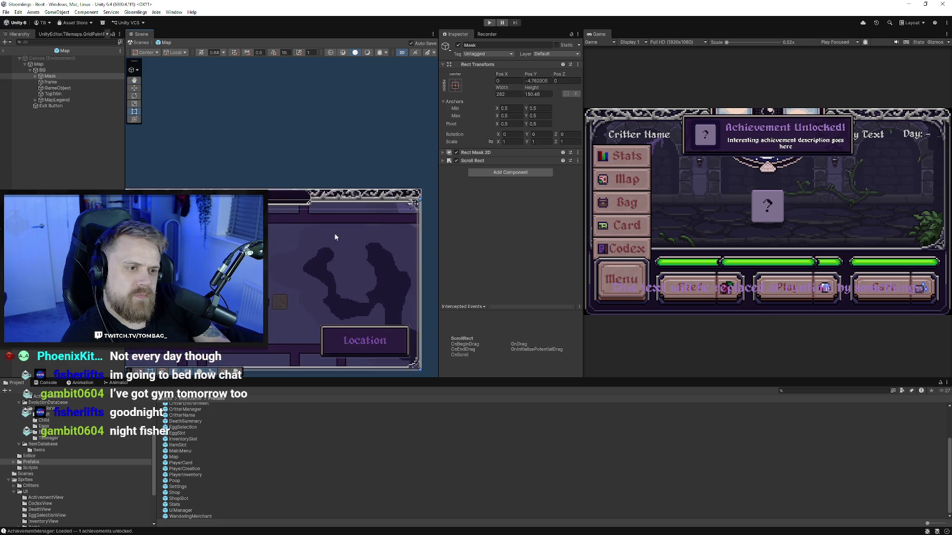
{"action": "left_click", "coordinate": [59, 84]}
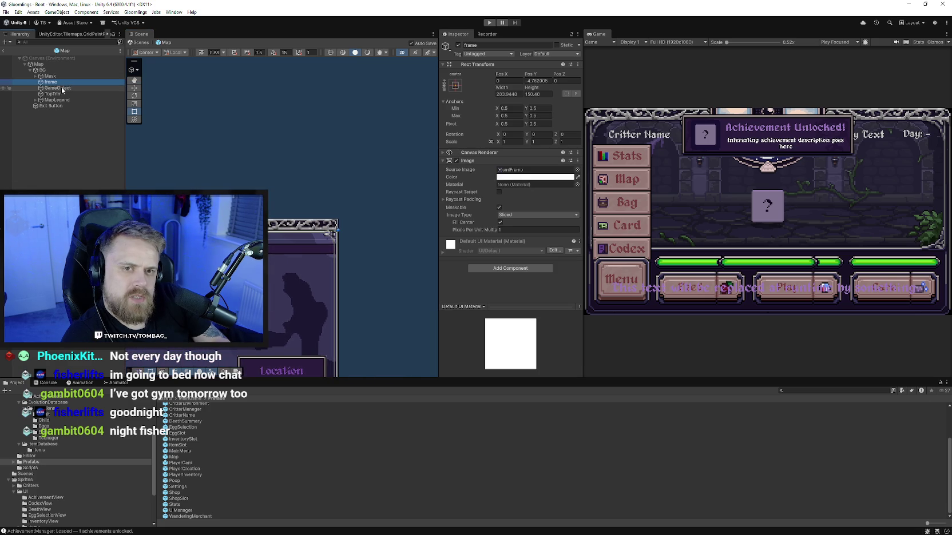
{"action": "left_click", "coordinate": [61, 87], "text": "ctrl"}
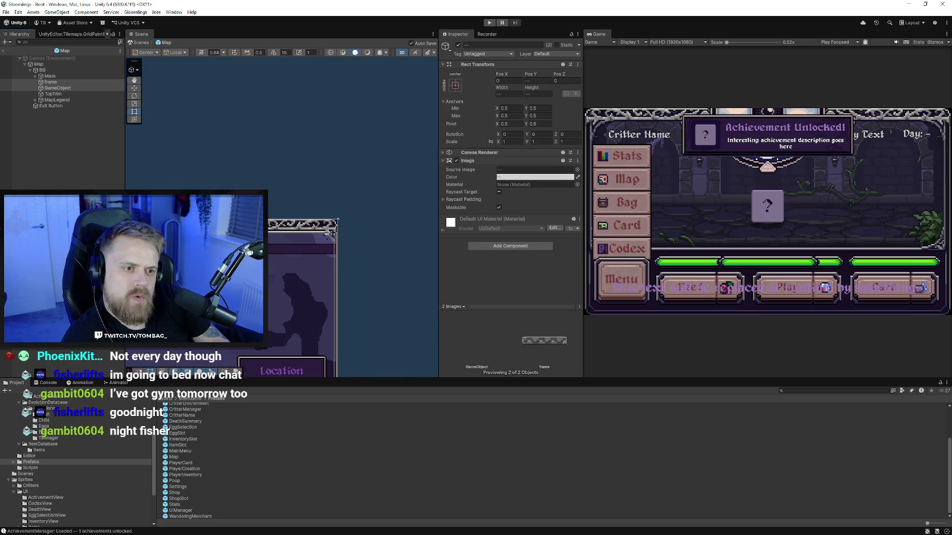
{"action": "key", "text": "f"}
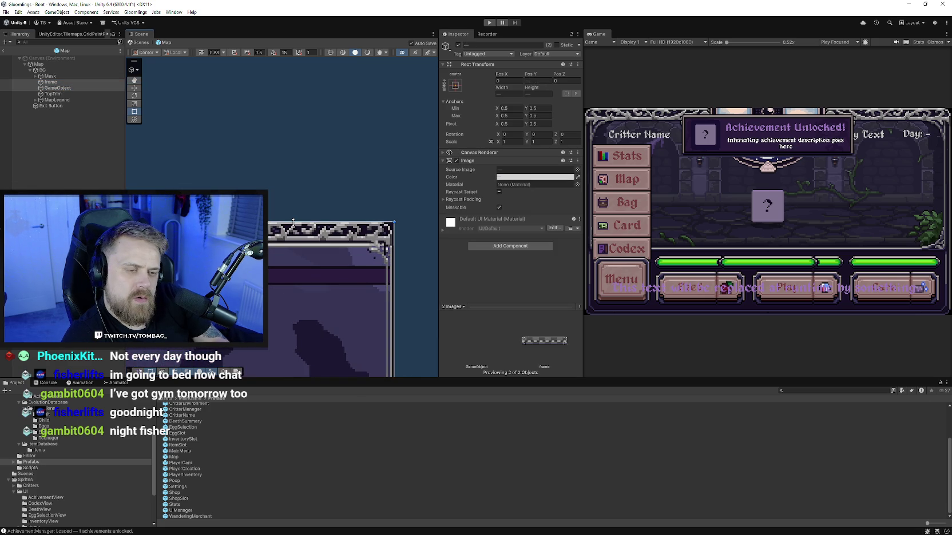
{"action": "left_click", "coordinate": [58, 88]}
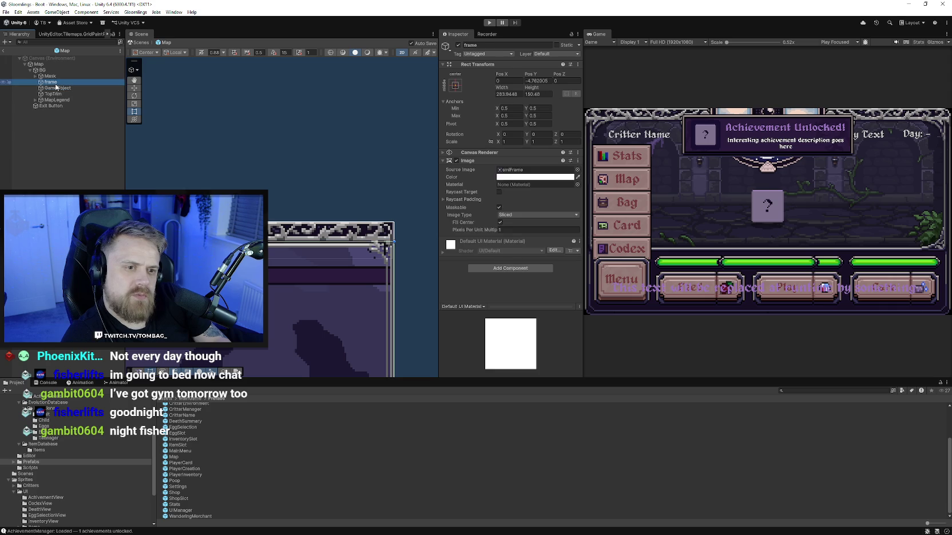
{"action": "left_click", "coordinate": [23, 82]}
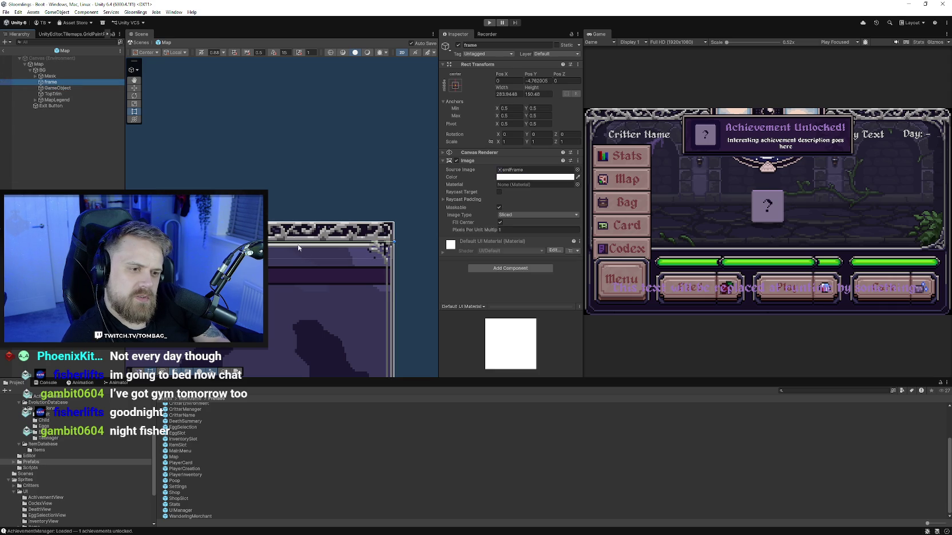
{"action": "left_click_drag", "start_coordinate": [301, 242], "coordinate": [306, 196]}
{"action": "scroll", "coordinate": [310, 256], "scroll_direction": "down", "scroll_amount": 4}
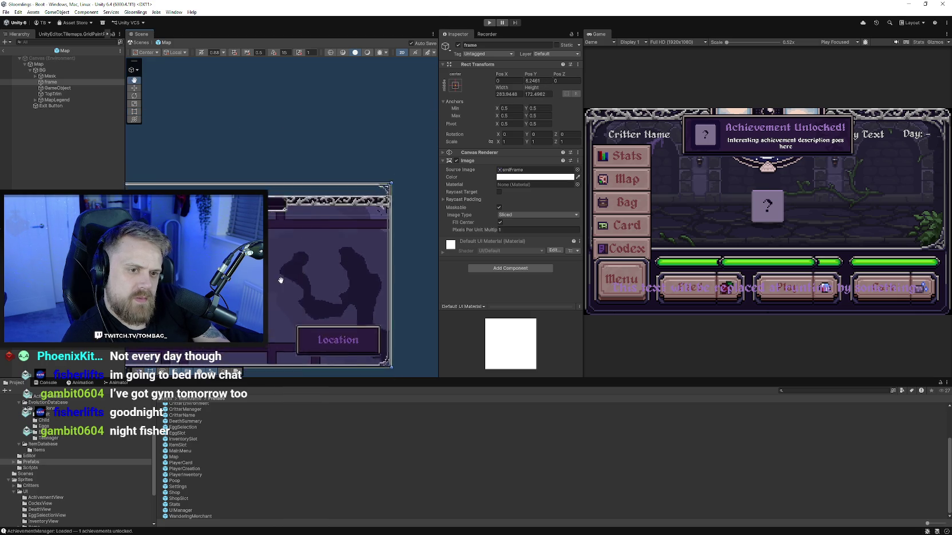
{"action": "scroll", "coordinate": [310, 257], "scroll_direction": "up", "scroll_amount": 5}
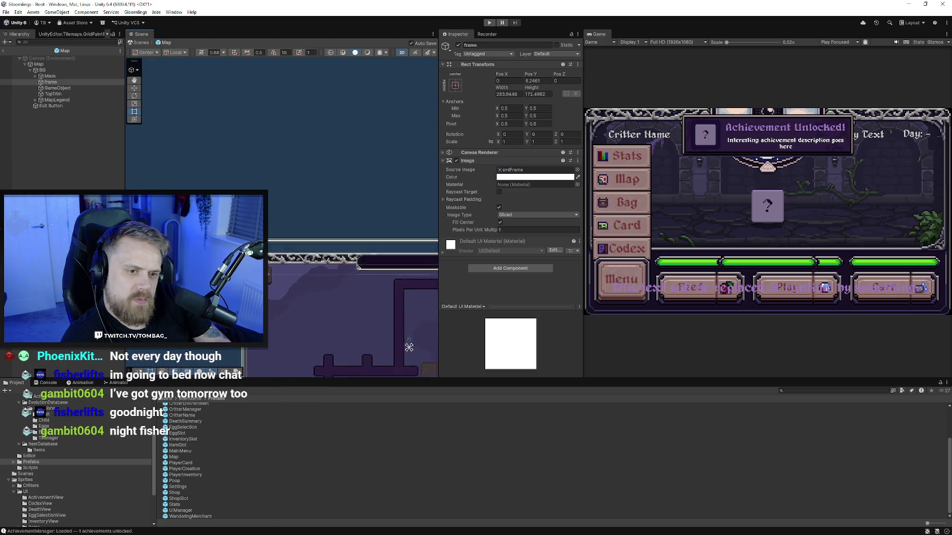
Nudge the MapLegend Location panel slightly down with the Move tool, to about (94.7, −59)
{"action": "left_click", "coordinate": [51, 93]}
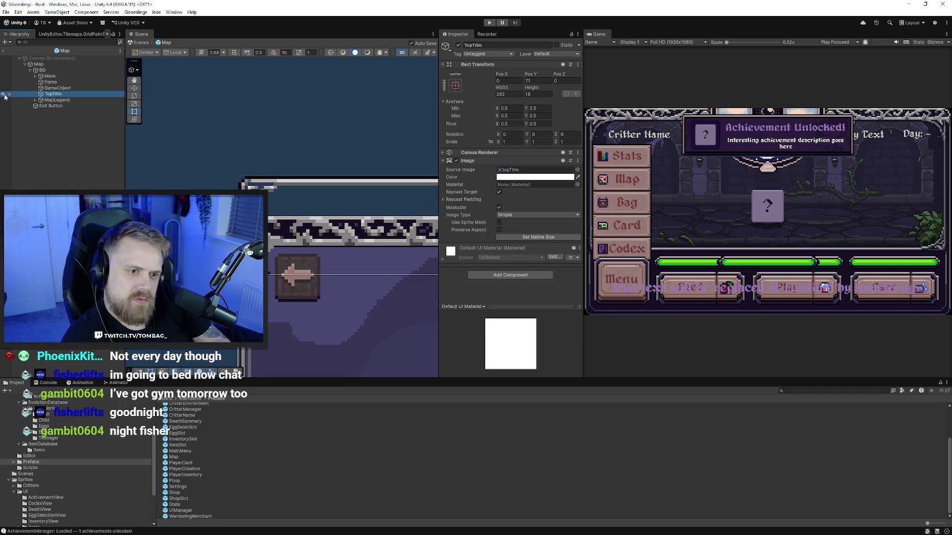
{"action": "scroll", "coordinate": [360, 286], "scroll_direction": "down", "scroll_amount": 5}
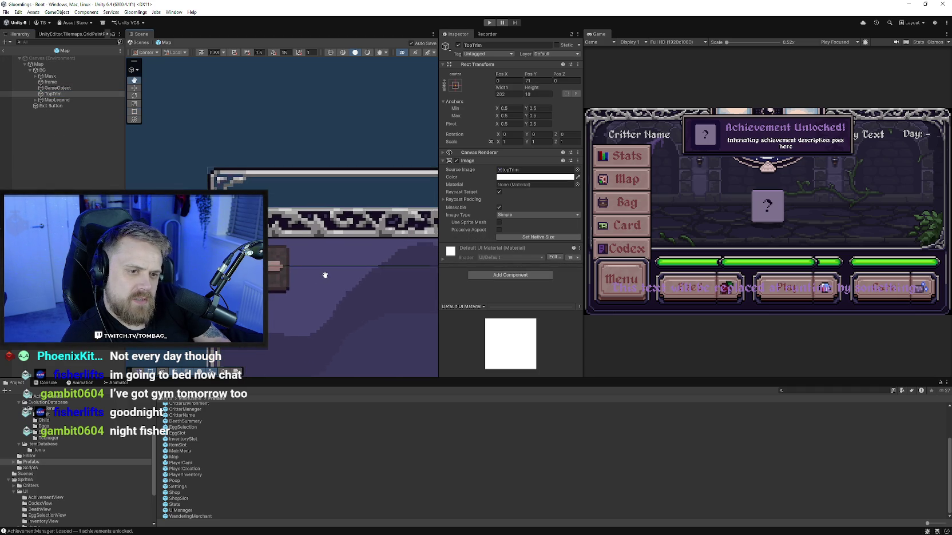
{"action": "scroll", "coordinate": [288, 303], "scroll_direction": "down", "scroll_amount": 3}
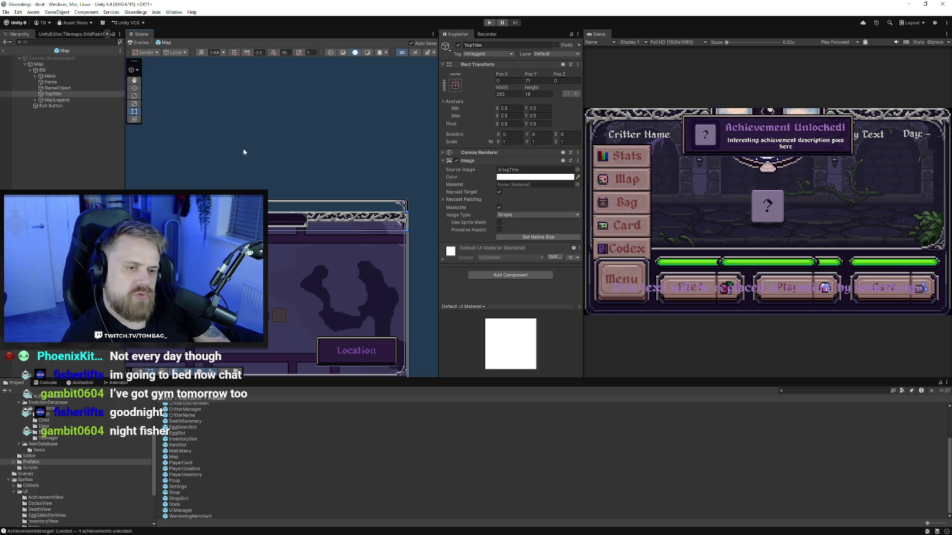
{"action": "left_click_drag", "start_coordinate": [433, 93], "coordinate": [387, 36]}
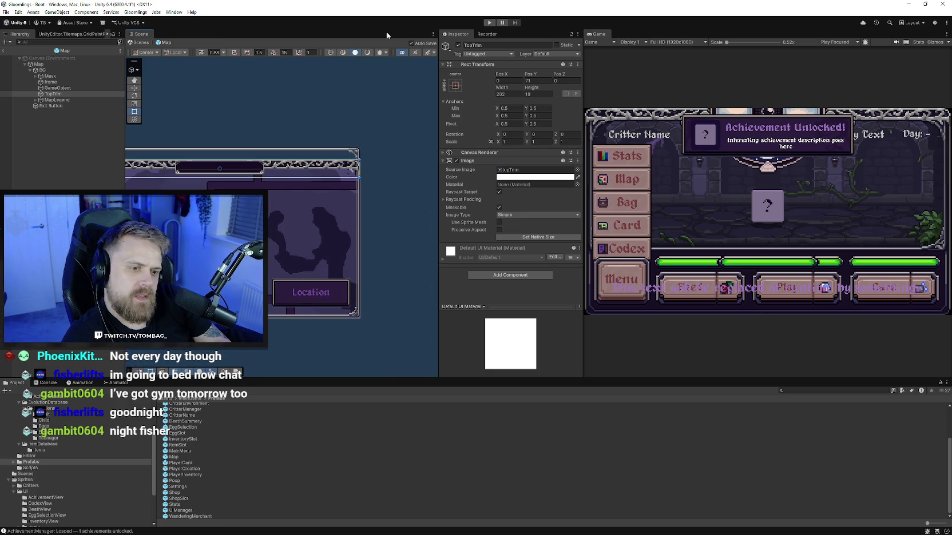
{"action": "left_click", "coordinate": [57, 100]}
{"action": "left_click", "coordinate": [136, 88]}
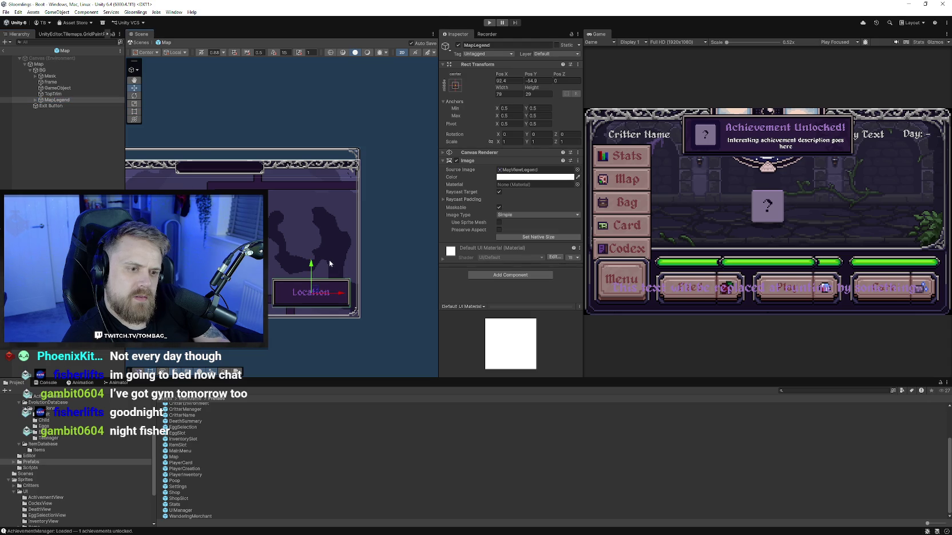
{"action": "left_click_drag", "start_coordinate": [318, 292], "coordinate": [319, 295]}
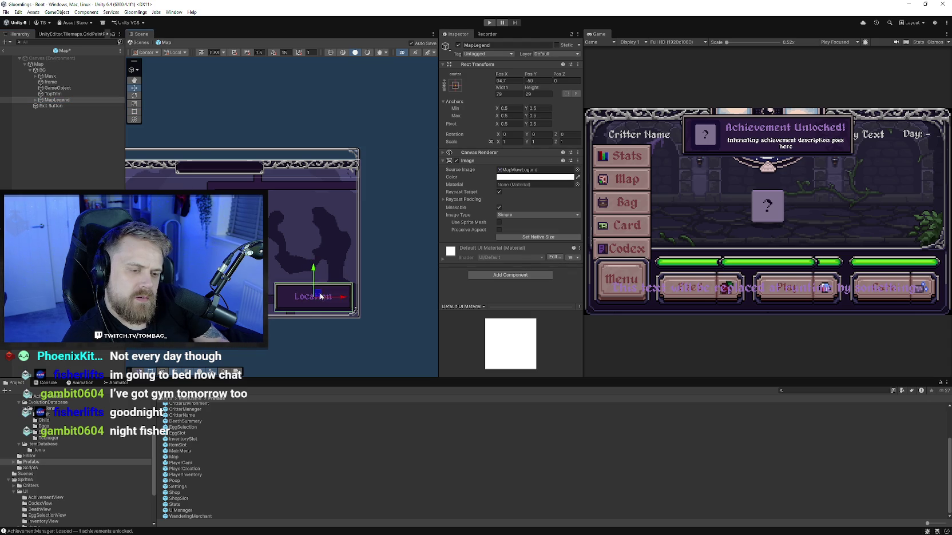
{"action": "scroll", "coordinate": [300, 321], "scroll_direction": "up", "scroll_amount": 2}
Select the Mask object and start Play mode to test the map
{"action": "left_click", "coordinate": [299, 316]}
{"action": "scroll", "coordinate": [296, 303], "scroll_direction": "down", "scroll_amount": 2}
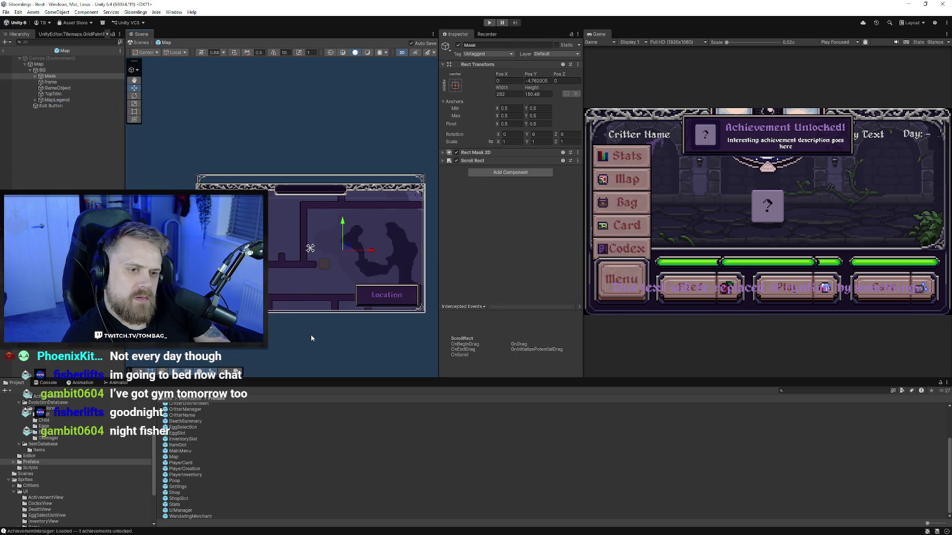
{"action": "left_click", "coordinate": [488, 23]}
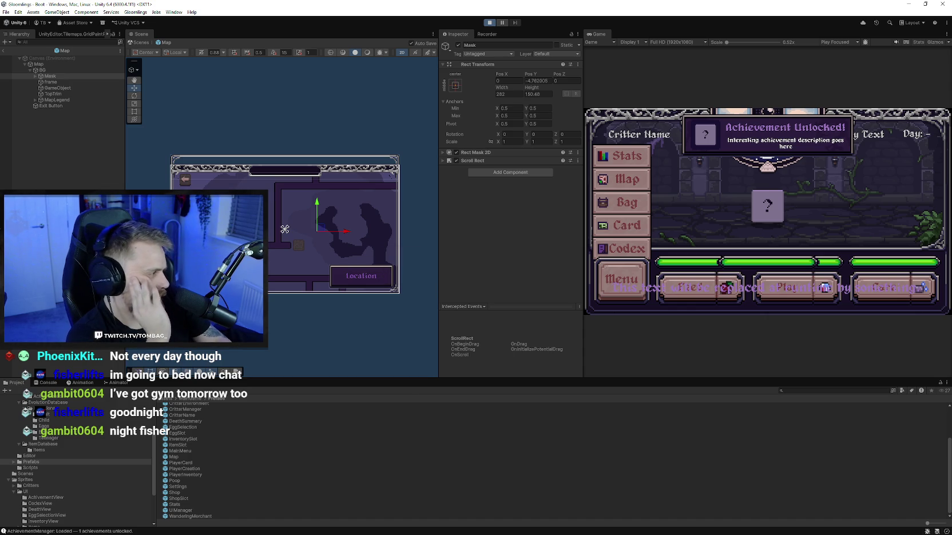
Open the map screen from the running game's side menu, then switch over to Aseprite
{"action": "left_click", "coordinate": [636, 266]}
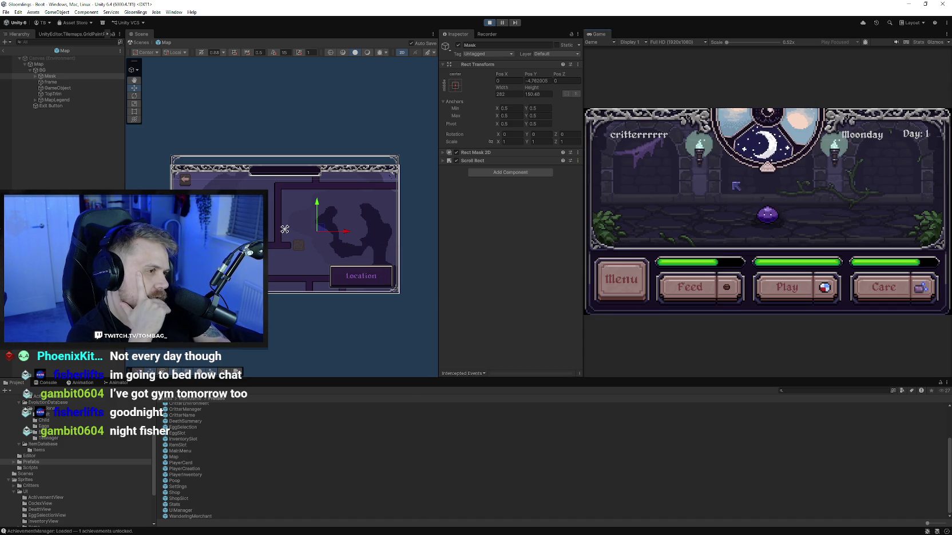
{"action": "left_click", "coordinate": [636, 265]}
{"action": "left_click", "coordinate": [629, 153]}
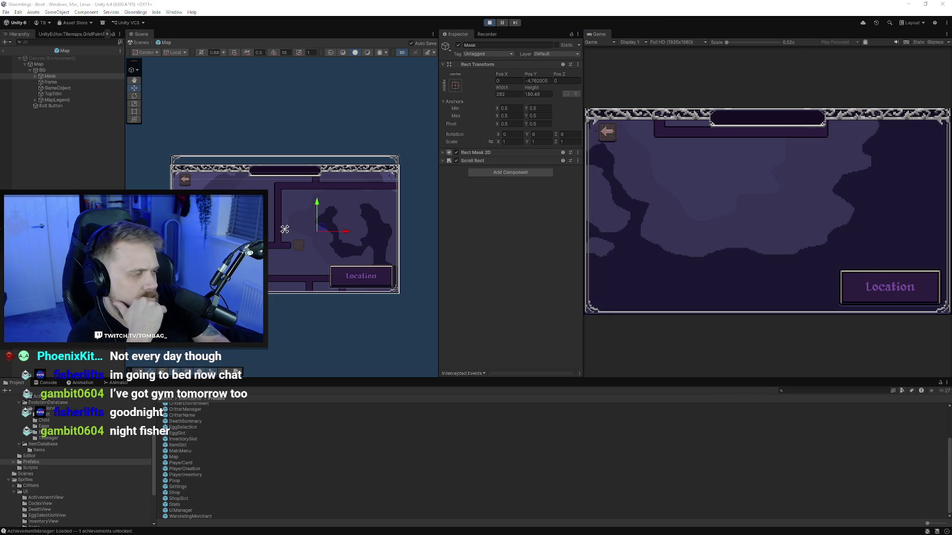
{"action": "key", "text": "alt+Tab"}
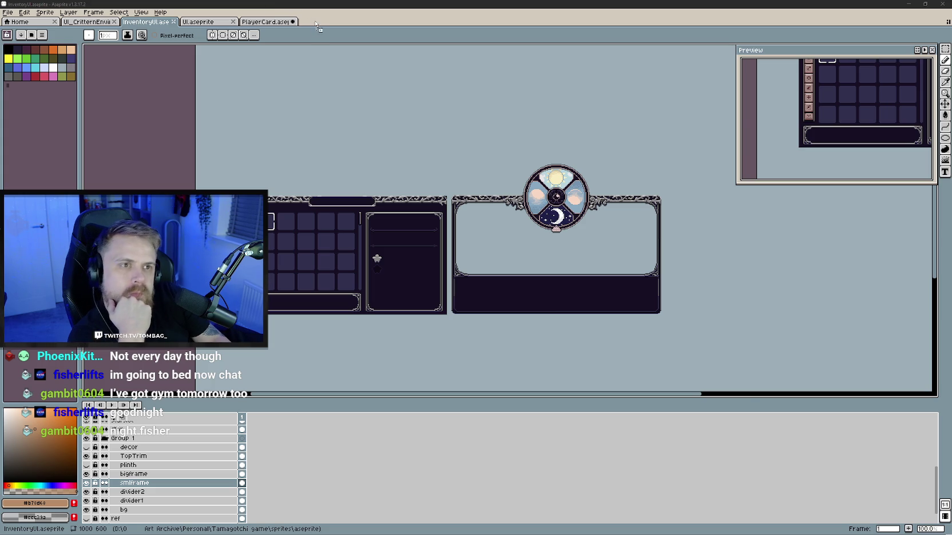
Open topTrim.png in Aseprite and erase pixels from the trim sprite with the Eraser
{"action": "left_click_drag", "start_coordinate": [315, 24], "coordinate": [316, 25]}
{"action": "scroll", "coordinate": [363, 231], "scroll_direction": "up", "scroll_amount": 3}
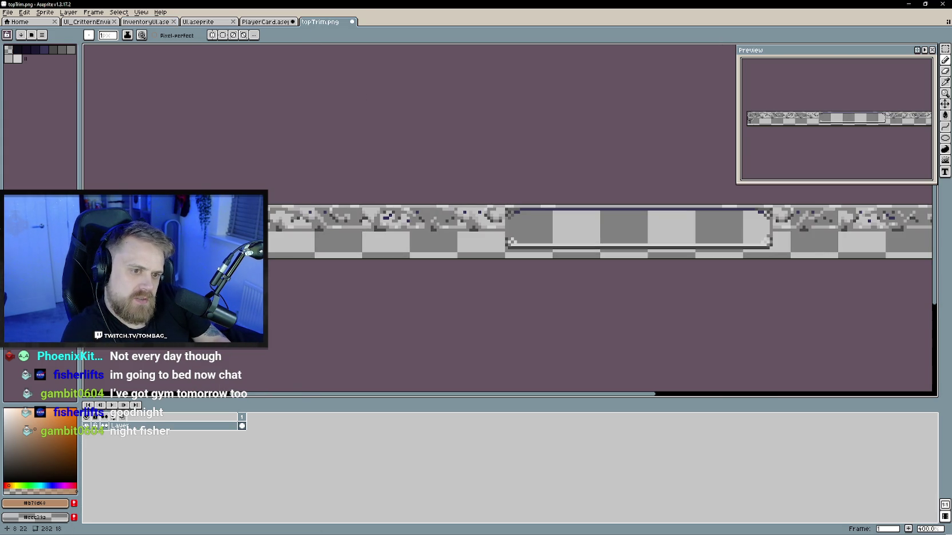
{"action": "key", "text": "e"}
{"action": "left_click", "coordinate": [95, 234]}
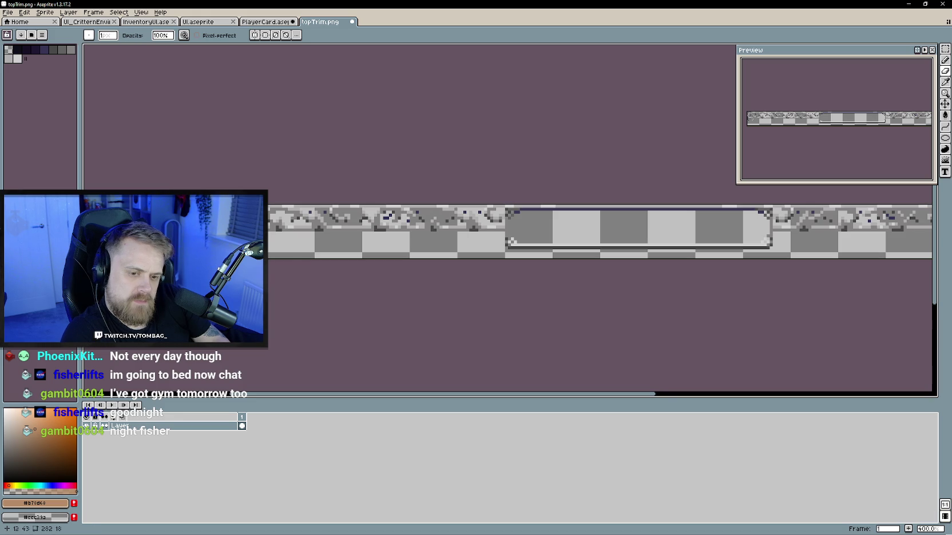
{"action": "scroll", "coordinate": [425, 310], "scroll_direction": "right", "scroll_amount": 8}
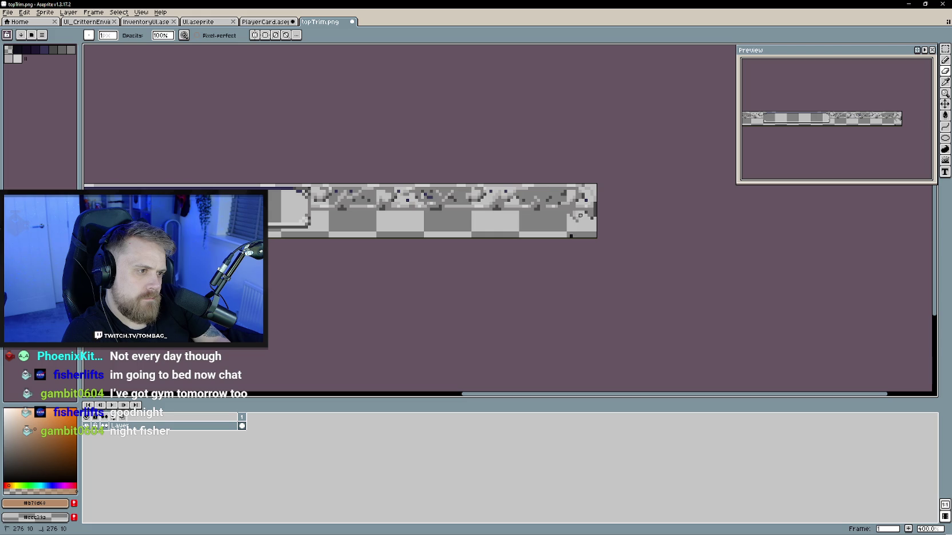
{"action": "scroll", "coordinate": [431, 261], "scroll_direction": "down", "scroll_amount": 2}
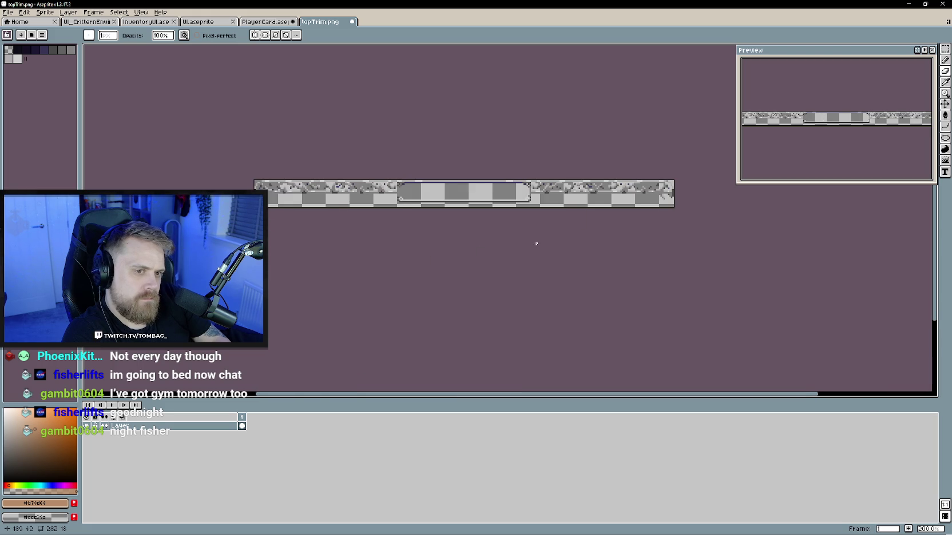
{"action": "scroll", "coordinate": [536, 244], "scroll_direction": "up", "scroll_amount": 1}
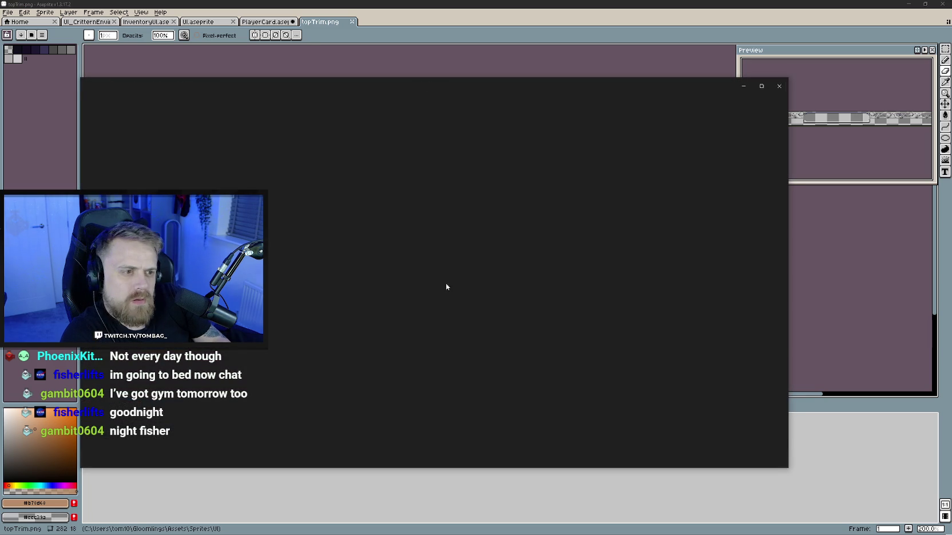
{"action": "scroll", "coordinate": [426, 280], "scroll_direction": "up", "scroll_amount": 5}
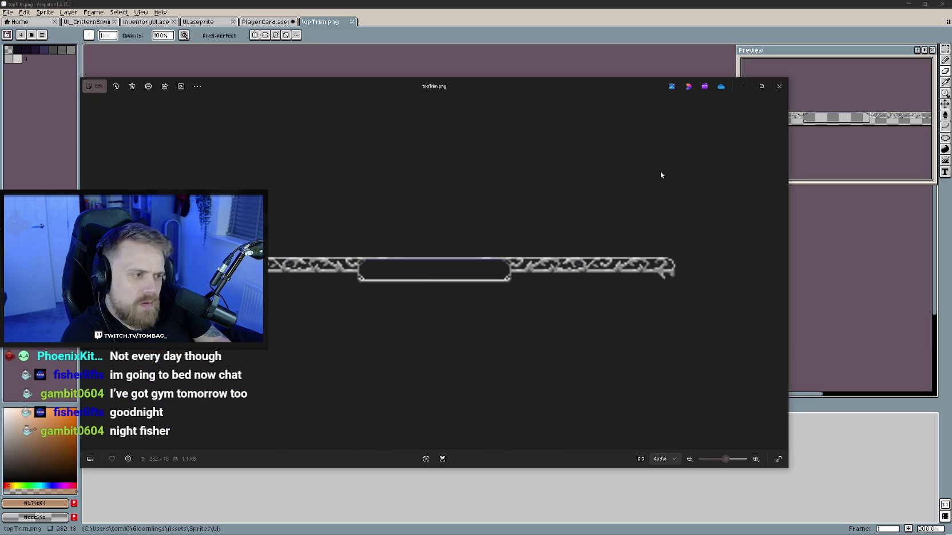
Close the image preview and the topTrim.png file, then return to Unity
{"action": "key", "text": "alt+F4"}
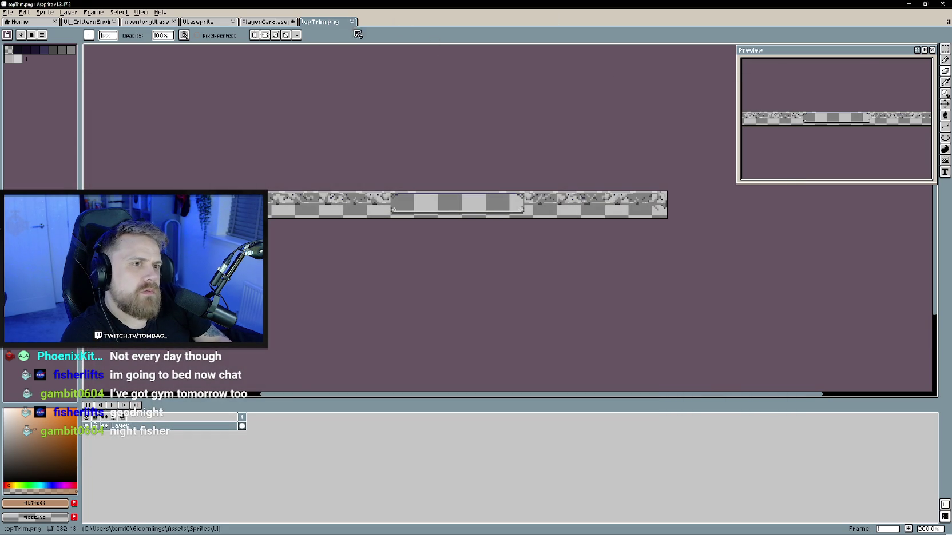
{"action": "left_click", "coordinate": [352, 22]}
{"action": "key", "text": "alt+Tab"}
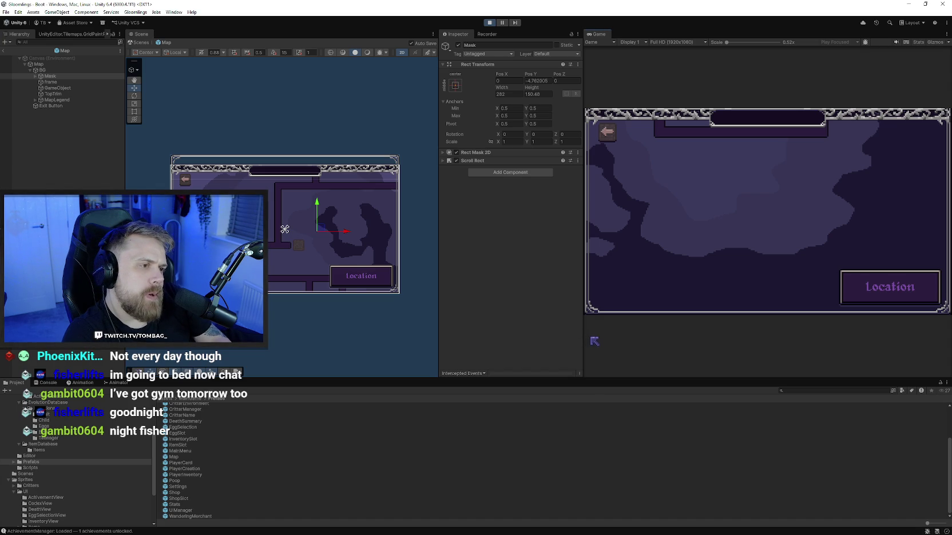
Drag the panel splitters to widen the Game view and the Inspector
{"action": "left_click_drag", "start_coordinate": [582, 335], "coordinate": [534, 322]}
{"action": "left_click_drag", "start_coordinate": [439, 272], "coordinate": [402, 266]}
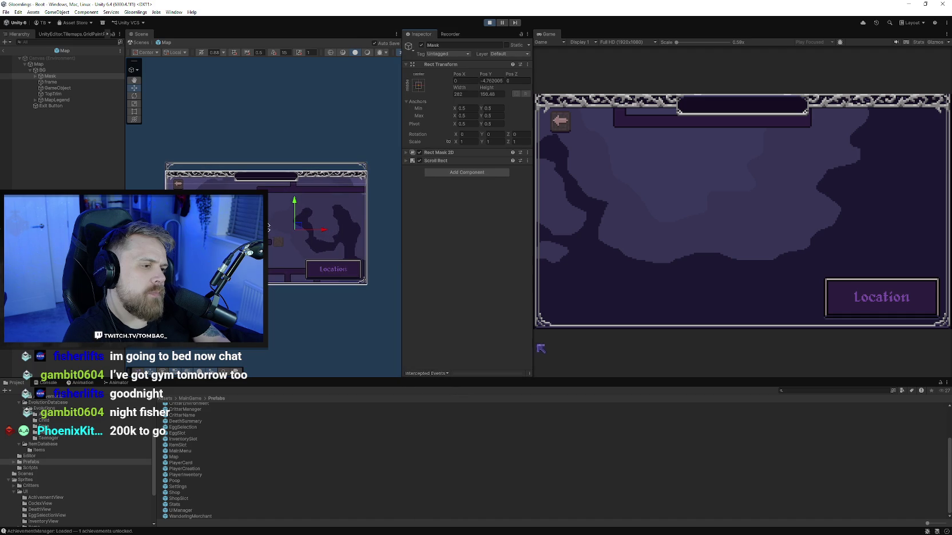
{"action": "mouse_move", "coordinate": [533, 338]}
{"action": "left_mouse_down"}
{"action": "mouse_move", "coordinate": [463, 334]}
{"action": "mouse_move", "coordinate": [524, 330]}
{"action": "left_mouse_up"}
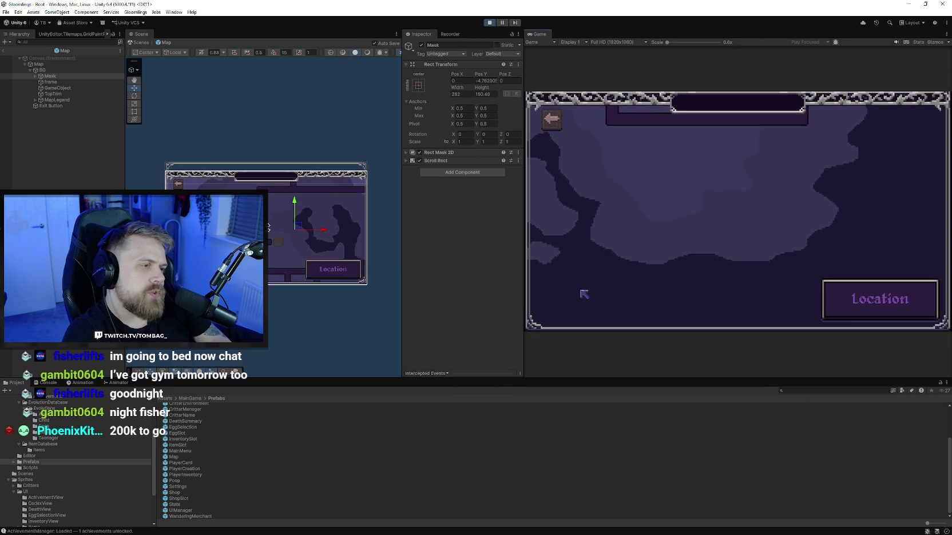
Pan the world map in several directions to confirm it scrolls inside the frame
{"action": "mouse_move", "coordinate": [661, 286]}
{"action": "left_mouse_down"}
{"action": "mouse_move", "coordinate": [671, 260]}
{"action": "mouse_move", "coordinate": [563, 230]}
{"action": "mouse_move", "coordinate": [697, 217]}
{"action": "mouse_move", "coordinate": [710, 200]}
{"action": "left_mouse_up"}
{"action": "mouse_move", "coordinate": [644, 242]}
{"action": "left_mouse_down"}
{"action": "mouse_move", "coordinate": [671, 148]}
{"action": "mouse_move", "coordinate": [634, 259]}
{"action": "left_mouse_up"}
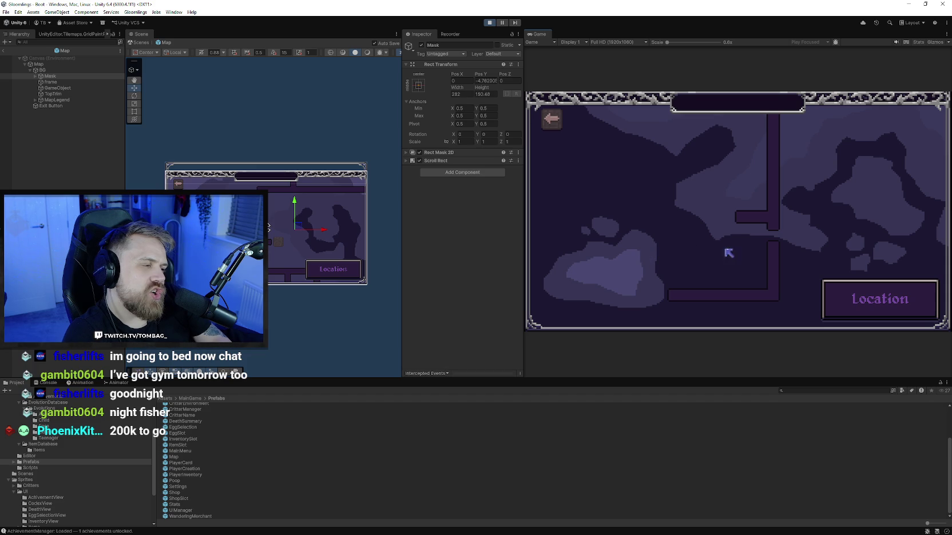
{"action": "mouse_move", "coordinate": [728, 252]}
{"action": "left_mouse_down"}
{"action": "mouse_move", "coordinate": [740, 187]}
{"action": "mouse_move", "coordinate": [747, 272]}
{"action": "left_mouse_up"}
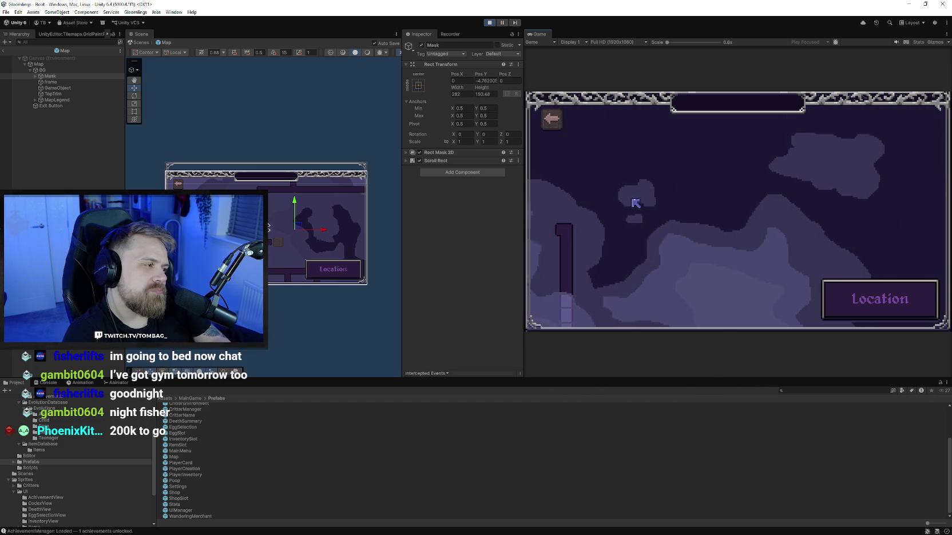
{"action": "mouse_move", "coordinate": [635, 203]}
{"action": "left_mouse_down"}
{"action": "mouse_move", "coordinate": [676, 230]}
{"action": "mouse_move", "coordinate": [689, 25]}
{"action": "left_mouse_up"}
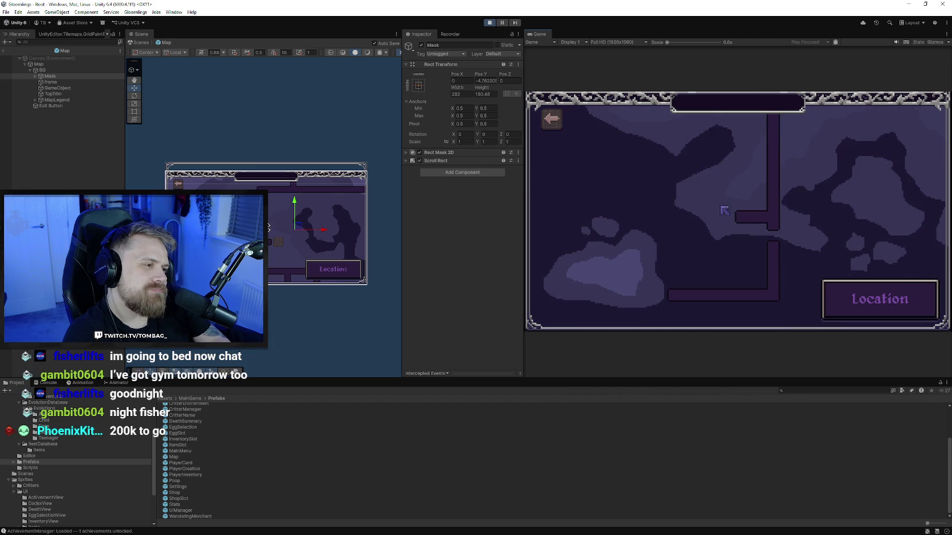
{"action": "left_click_drag", "start_coordinate": [724, 210], "coordinate": [690, 166]}
{"action": "mouse_move", "coordinate": [754, 171]}
{"action": "left_mouse_down"}
{"action": "mouse_move", "coordinate": [731, 300]}
{"action": "mouse_move", "coordinate": [668, 223]}
{"action": "mouse_move", "coordinate": [725, 57]}
{"action": "mouse_move", "coordinate": [727, 171]}
{"action": "mouse_move", "coordinate": [695, 236]}
{"action": "mouse_move", "coordinate": [684, 197]}
{"action": "mouse_move", "coordinate": [796, 185]}
{"action": "mouse_move", "coordinate": [795, 320]}
{"action": "mouse_move", "coordinate": [724, 148]}
{"action": "mouse_move", "coordinate": [631, 212]}
{"action": "mouse_move", "coordinate": [639, 238]}
{"action": "mouse_move", "coordinate": [671, 243]}
{"action": "mouse_move", "coordinate": [665, 213]}
{"action": "left_mouse_up"}
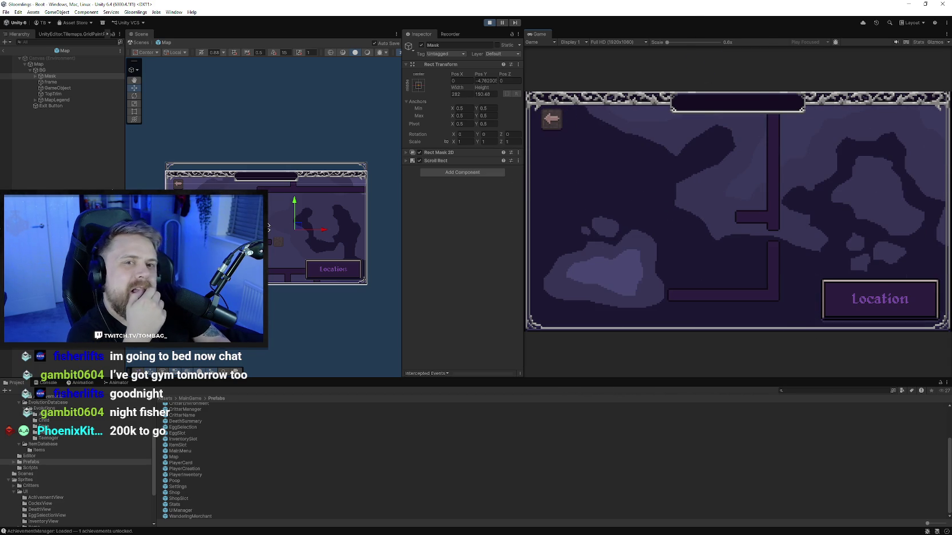
Open the PlayerInventory prefab and copy its Inventory title text
{"action": "double_click", "coordinate": [184, 474]}
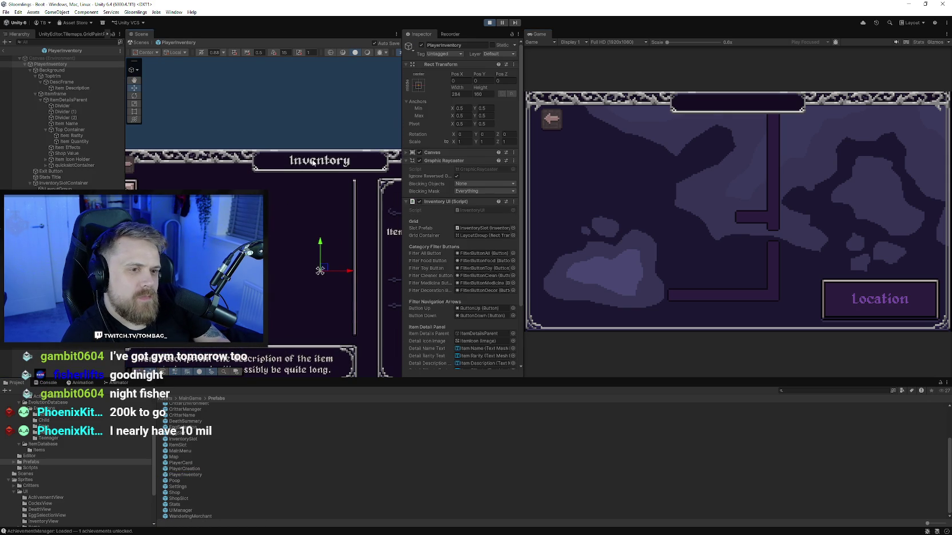
{"action": "left_click", "coordinate": [314, 162]}
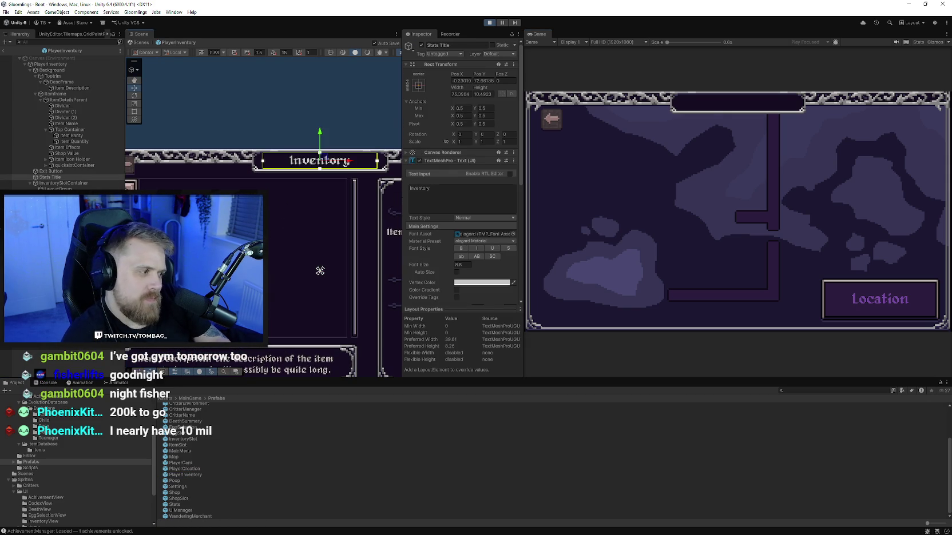
{"action": "left_click", "coordinate": [280, 229]}
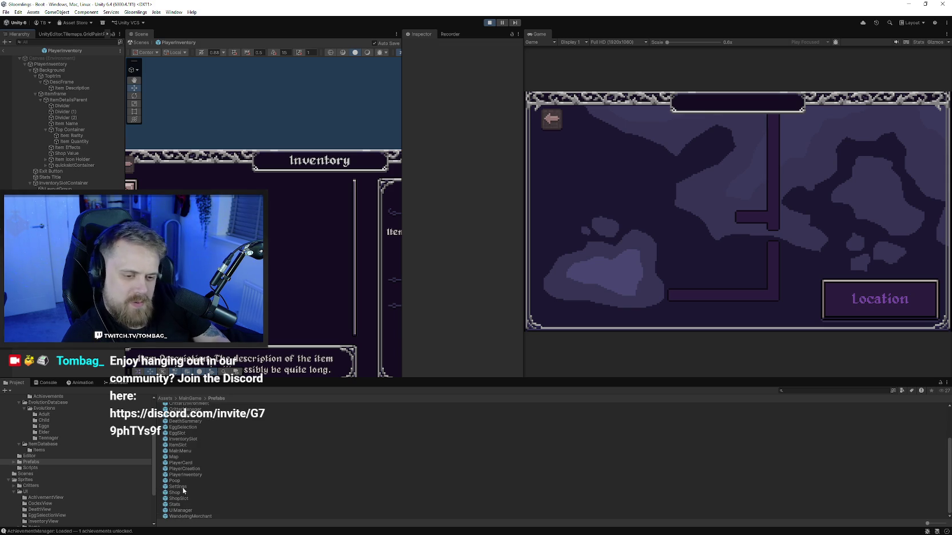
Paste the title into the Map prefab between GameObject and TopTrim, changing its text to 'World Map'
{"action": "double_click", "coordinate": [179, 455]}
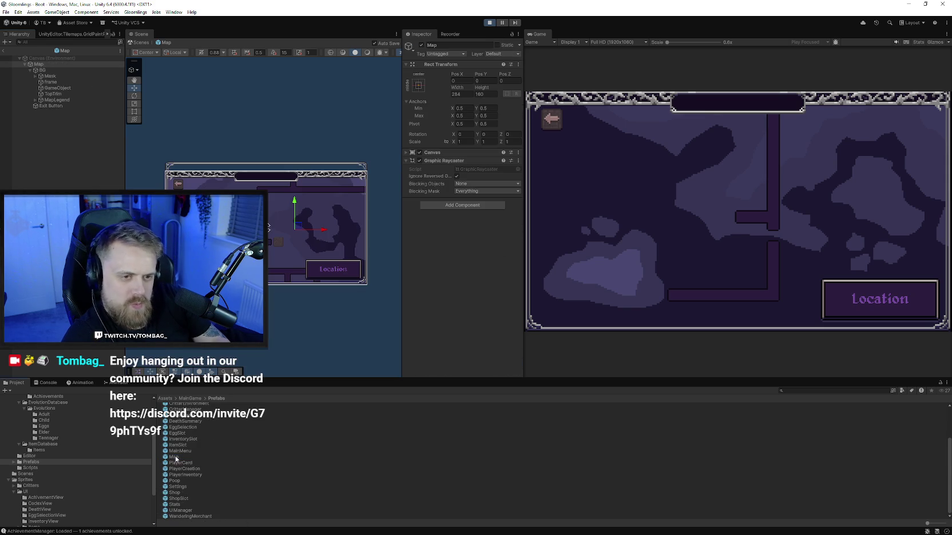
{"action": "key", "text": "ctrl+v"}
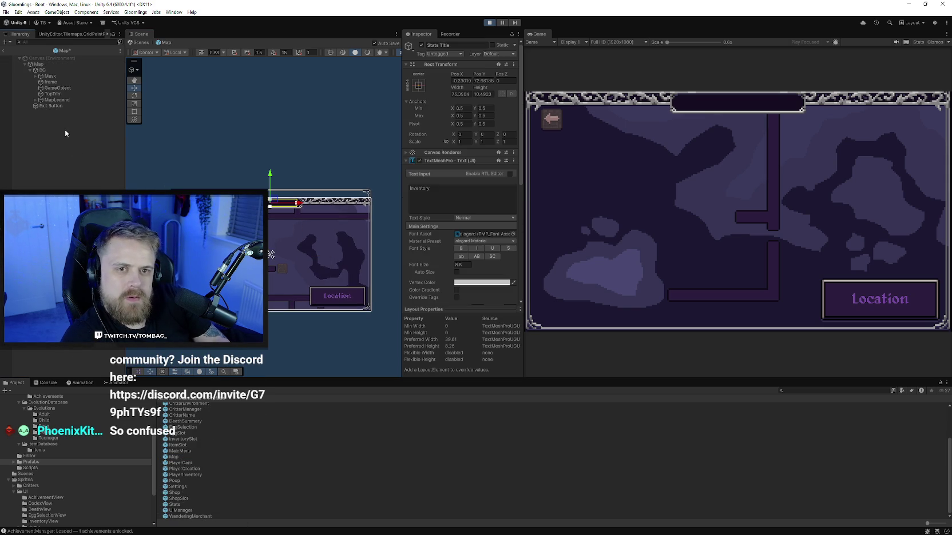
{"action": "left_click_drag", "start_coordinate": [49, 70], "coordinate": [54, 96]}
{"action": "key", "text": "f"}
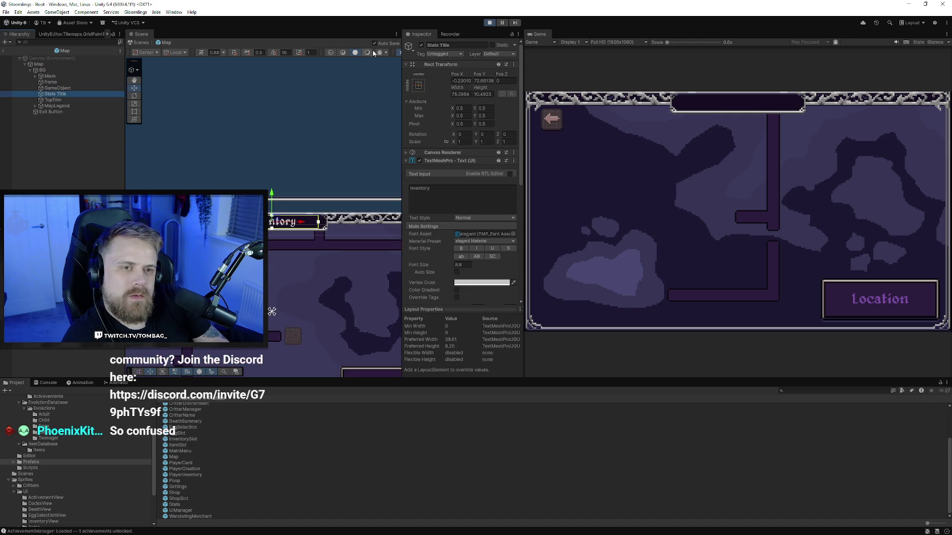
{"action": "left_click", "coordinate": [436, 191]}
{"action": "type", "text": "Worl"}
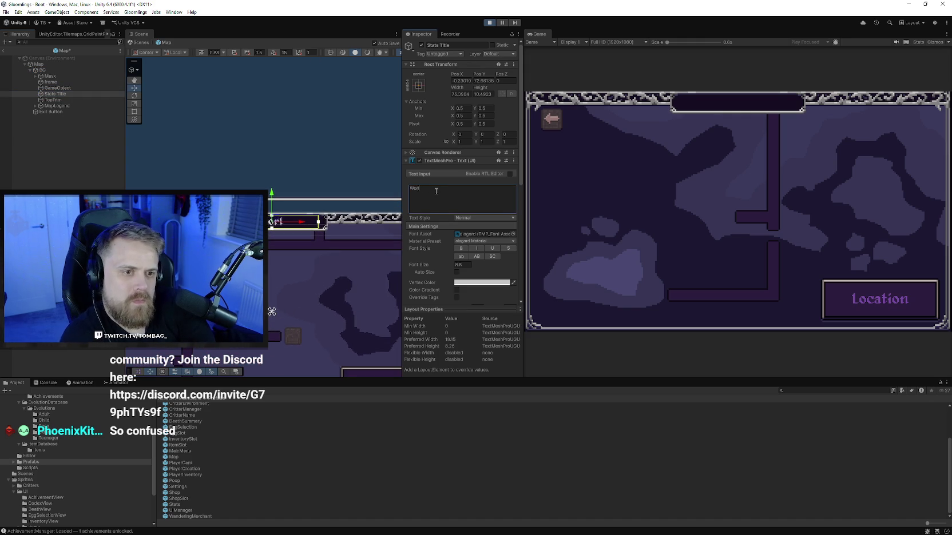
{"action": "type", "text": "d Map"}
{"action": "left_click", "coordinate": [246, 102]}
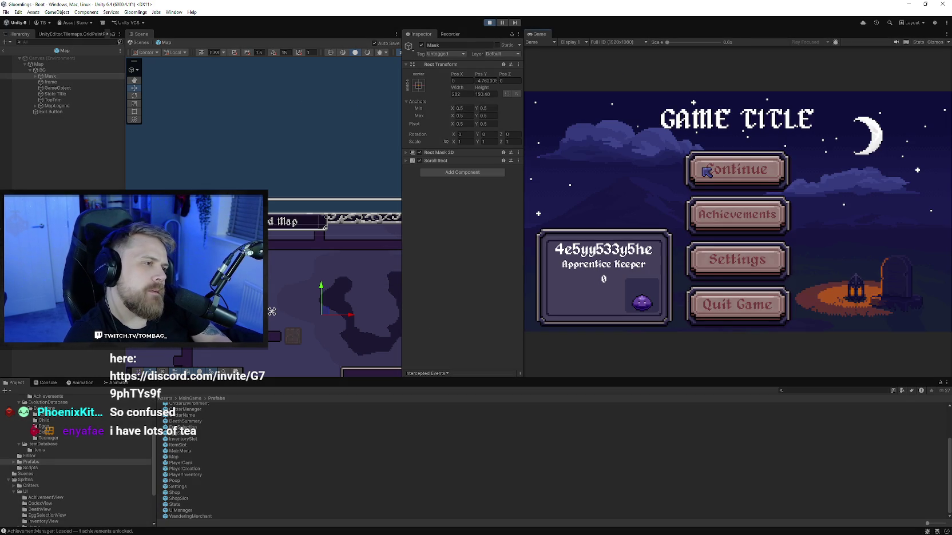
Continue into the game, open the world map, and scroll to check the World Map banner
{"action": "left_click", "coordinate": [707, 172]}
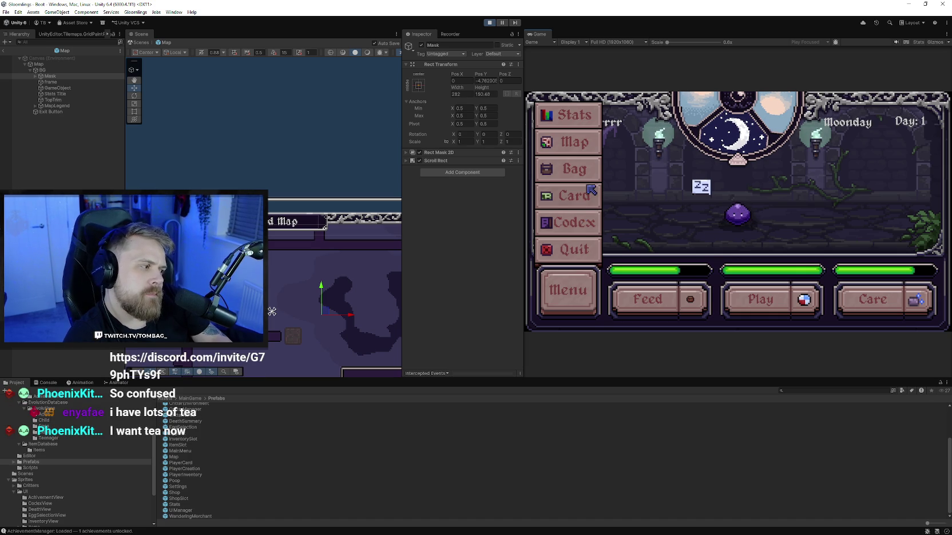
{"action": "left_click", "coordinate": [588, 151]}
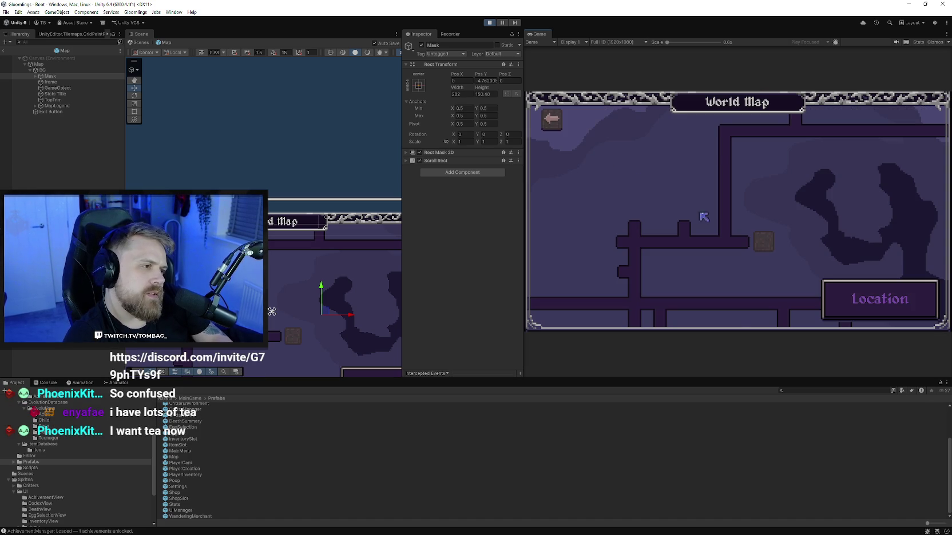
{"action": "scroll", "coordinate": [680, 191], "scroll_direction": "up", "scroll_amount": 2}
{"action": "scroll", "coordinate": [680, 192], "scroll_direction": "up", "scroll_amount": 3}
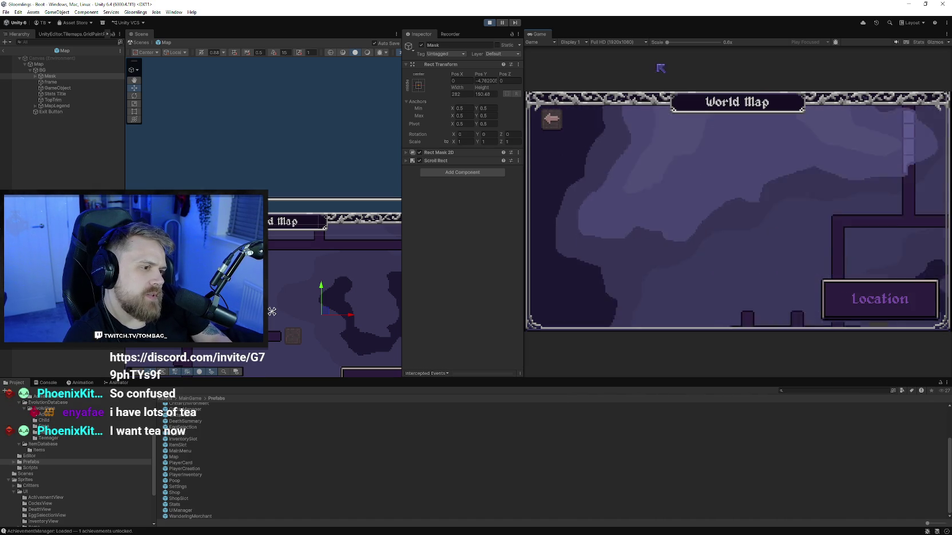
{"action": "scroll", "coordinate": [679, 197], "scroll_direction": "up", "scroll_amount": 4}
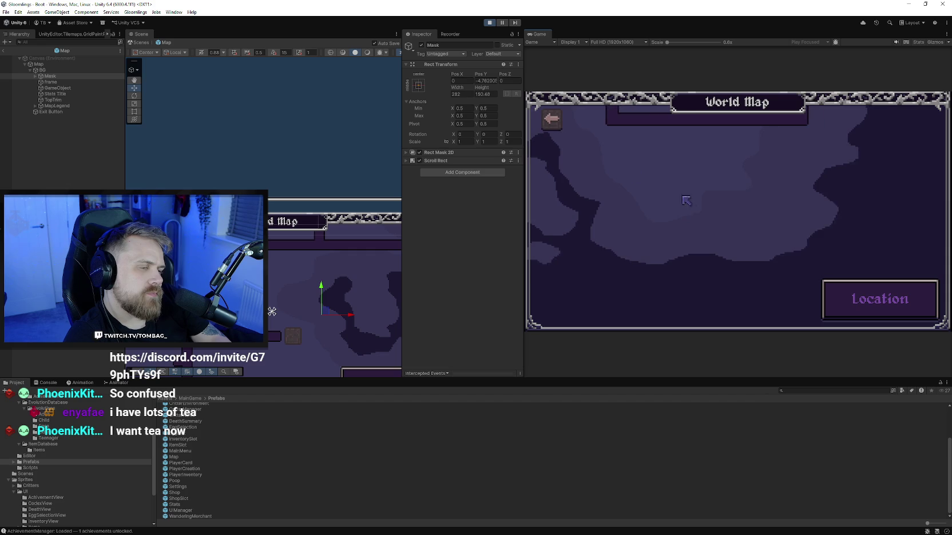
{"action": "scroll", "coordinate": [665, 301], "scroll_direction": "up", "scroll_amount": 3}
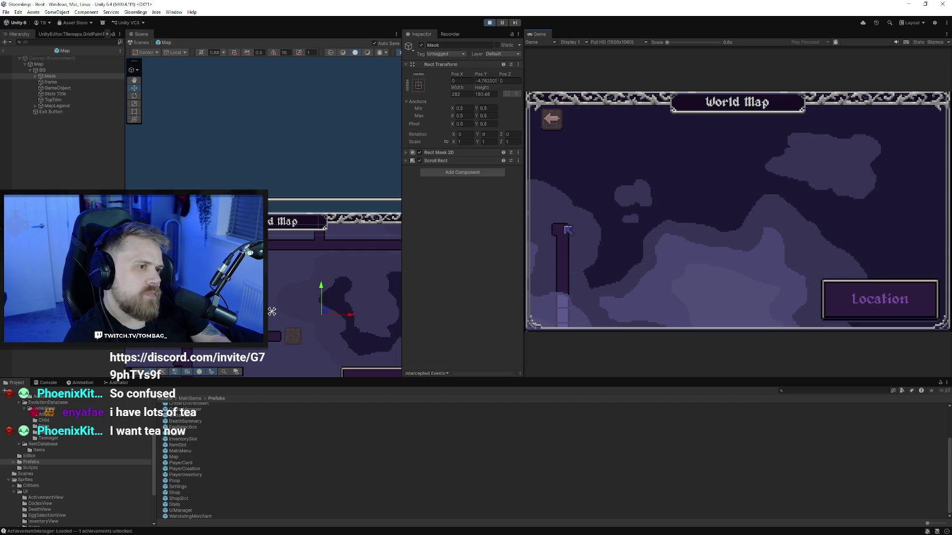
{"action": "scroll", "coordinate": [252, 186], "scroll_direction": "down", "scroll_amount": 2}
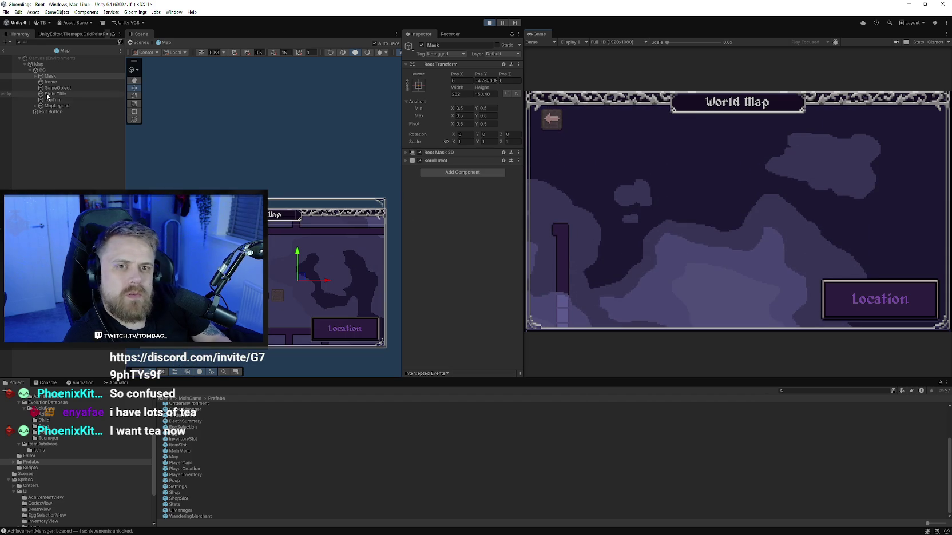
{"action": "left_click", "coordinate": [73, 83]}
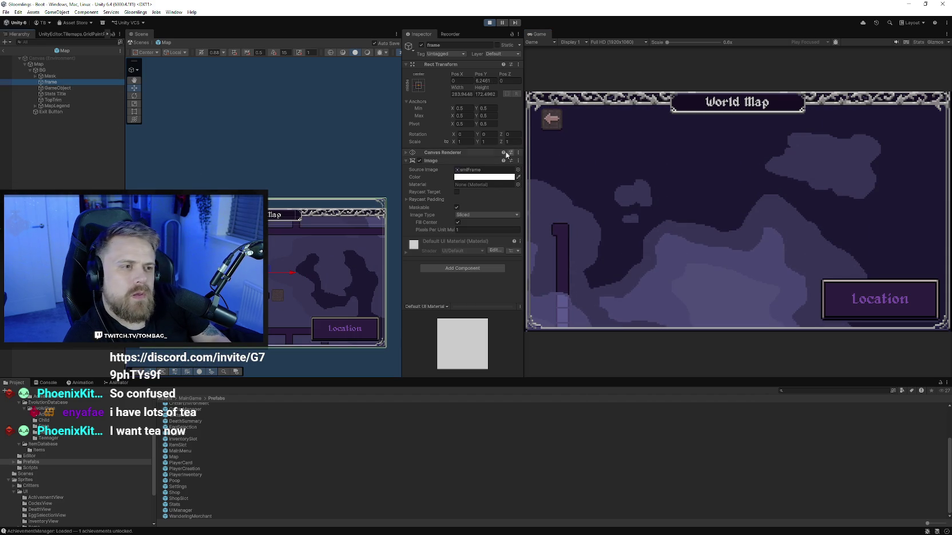
Try a Rect Mask 2D with top padding directly on the frame, then undo it
{"action": "left_click", "coordinate": [461, 268]}
{"action": "type", "text": "ma"}
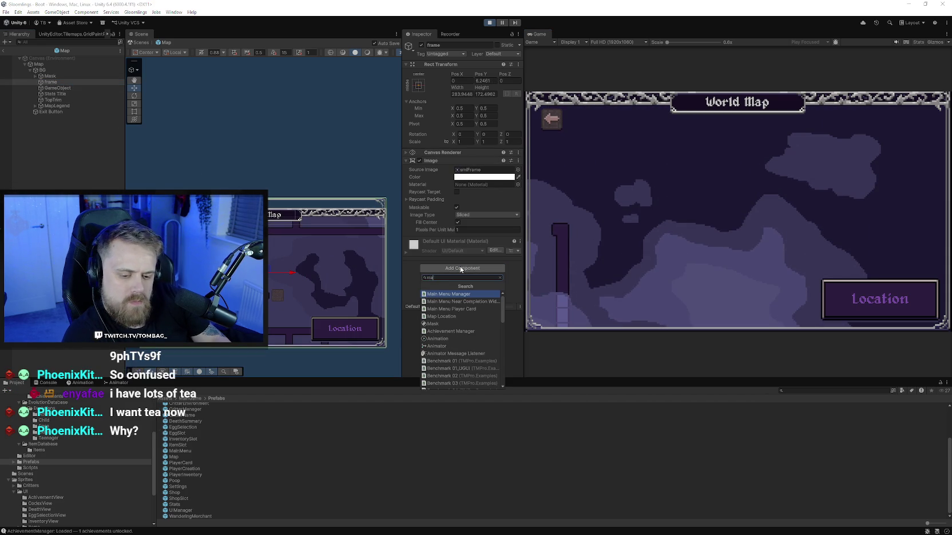
{"action": "type", "text": "rect"}
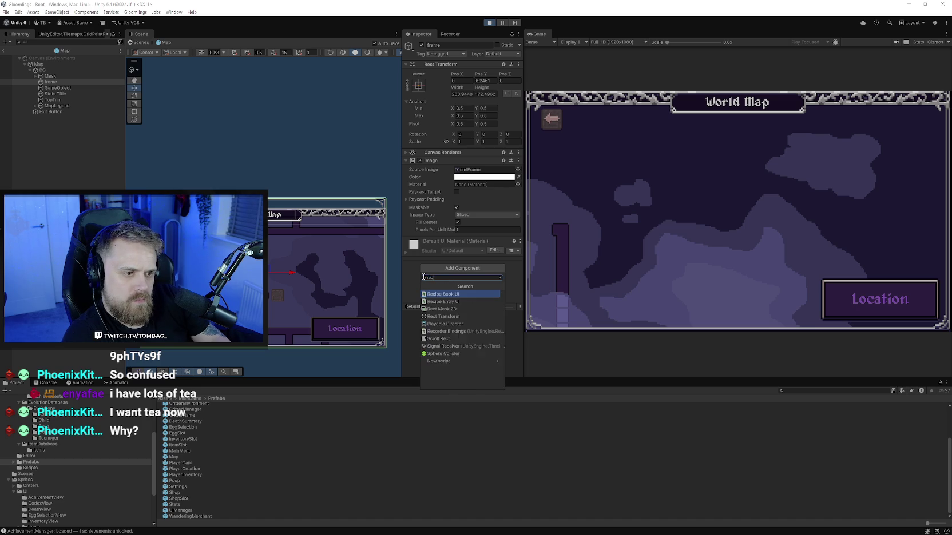
{"action": "key", "text": "Return"}
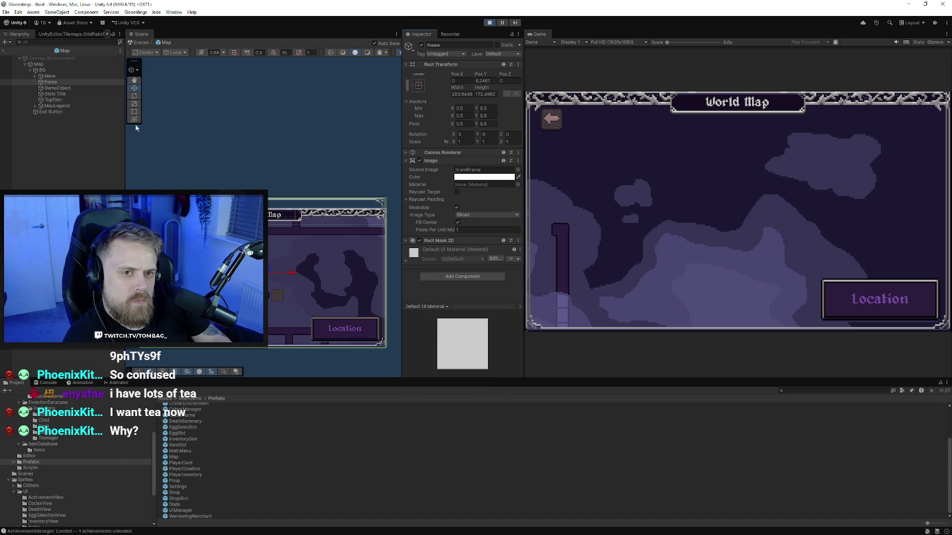
{"action": "key", "text": "t"}
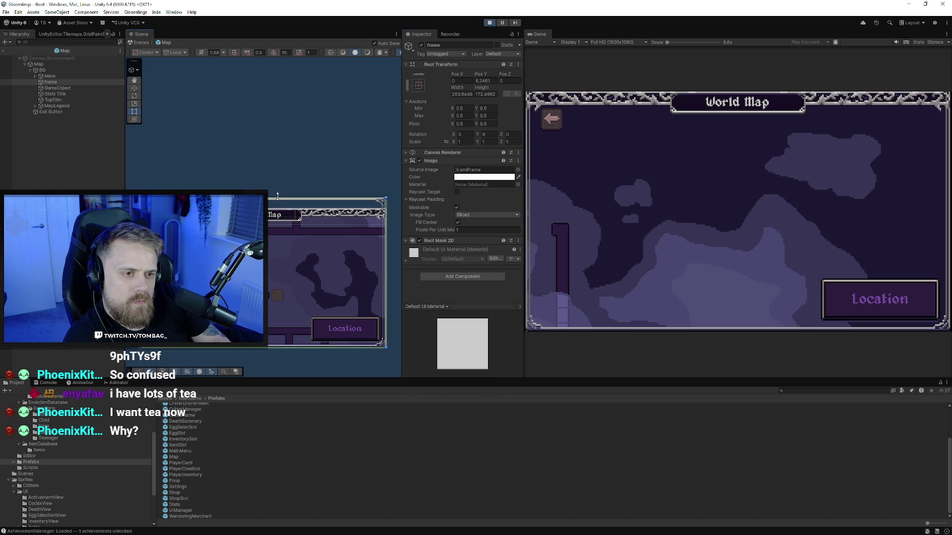
{"action": "left_click", "coordinate": [412, 241]}
{"action": "left_click", "coordinate": [409, 240]}
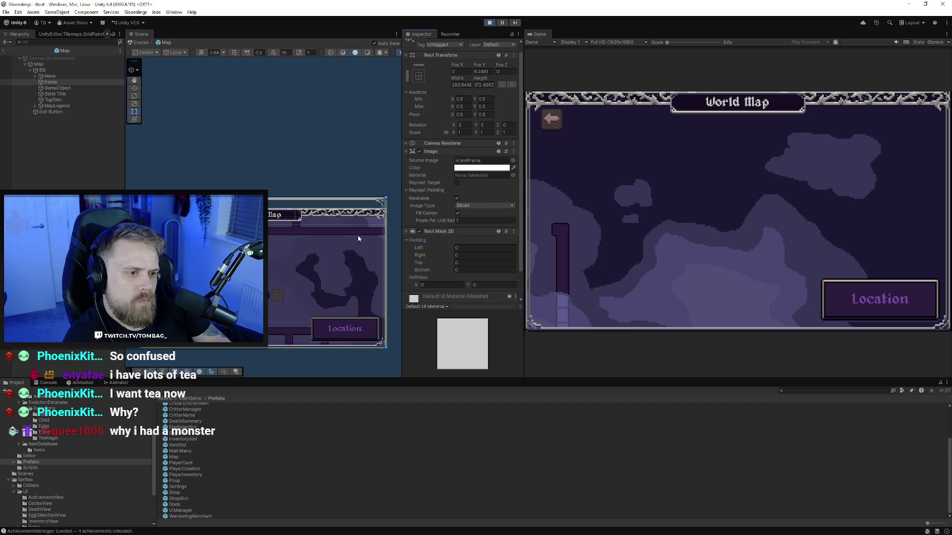
{"action": "left_click_drag", "start_coordinate": [328, 265], "coordinate": [318, 231]}
{"action": "left_click_drag", "start_coordinate": [419, 263], "coordinate": [547, 262]}
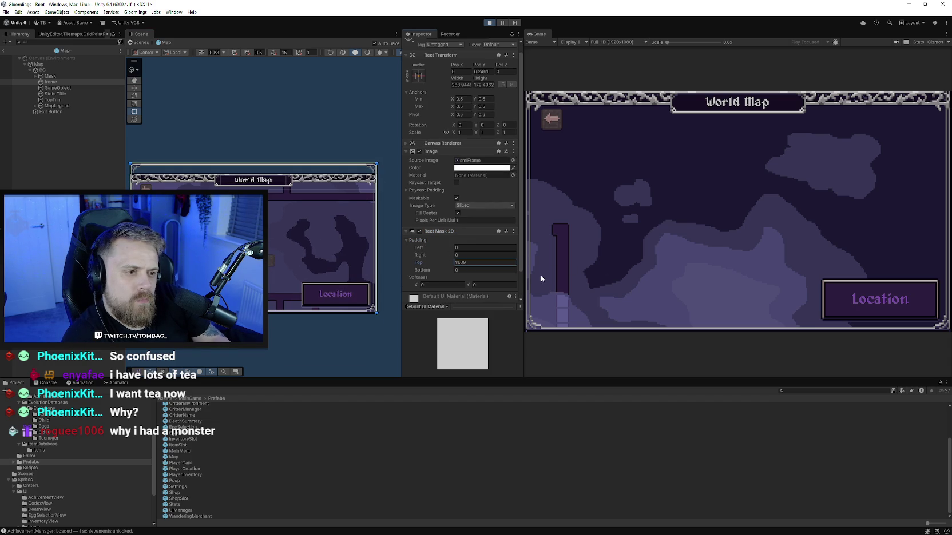
{"action": "key", "text": "ctrl+z"}
{"action": "mouse_move", "coordinate": [251, 269]}
{"action": "left_mouse_down"}
{"action": "mouse_move", "coordinate": [291, 228]}
{"action": "mouse_move", "coordinate": [203, 219]}
{"action": "mouse_move", "coordinate": [243, 244]}
{"action": "left_mouse_up"}
{"action": "key", "text": "ctrl+z"}
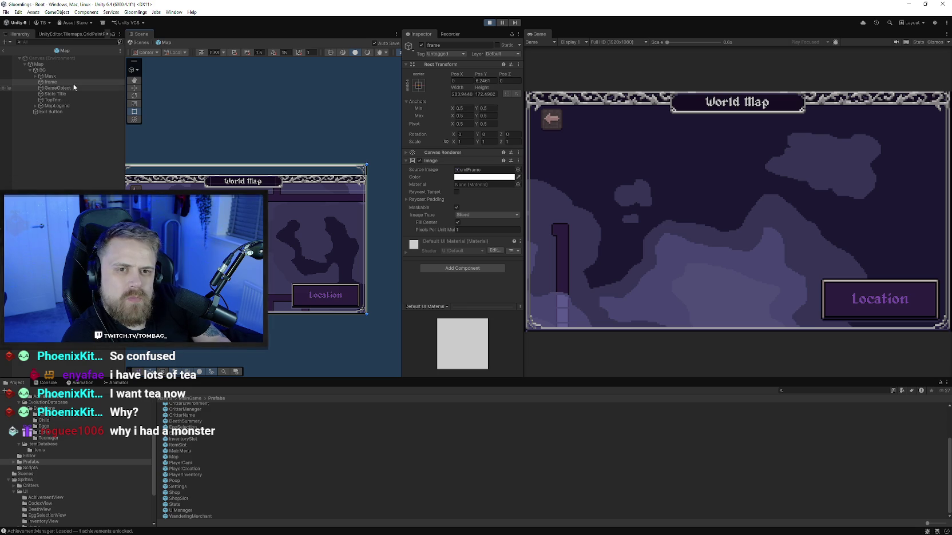
Create an empty child with a Rect Mask 2D and nest the frame inside it
{"action": "right_click", "coordinate": [73, 83]}
{"action": "left_click", "coordinate": [97, 199]}
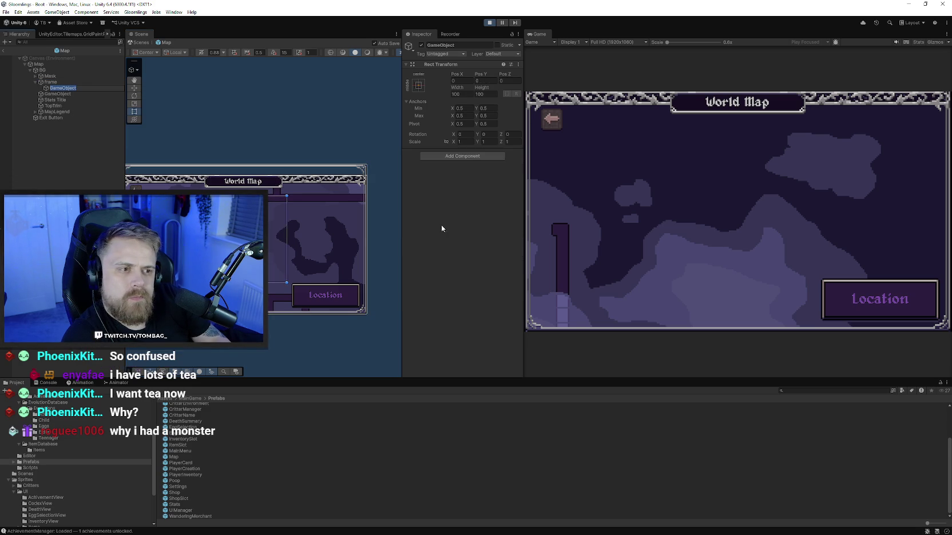
{"action": "left_click", "coordinate": [439, 156]}
{"action": "type", "text": "rect"}
{"action": "left_click", "coordinate": [441, 182]}
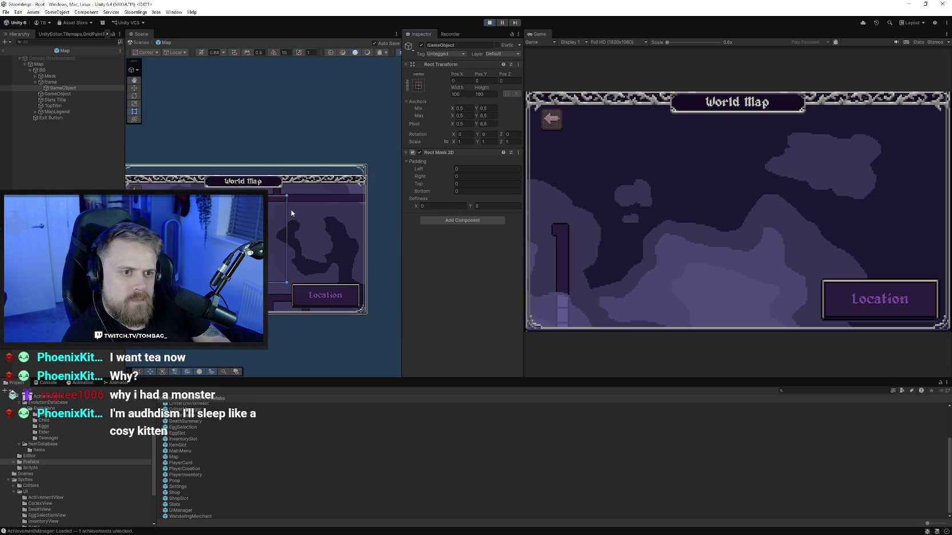
{"action": "mouse_move", "coordinate": [276, 171]}
{"action": "left_mouse_down"}
{"action": "mouse_move", "coordinate": [303, 187]}
{"action": "mouse_move", "coordinate": [298, 181]}
{"action": "left_mouse_up"}
{"action": "left_click", "coordinate": [32, 95]}
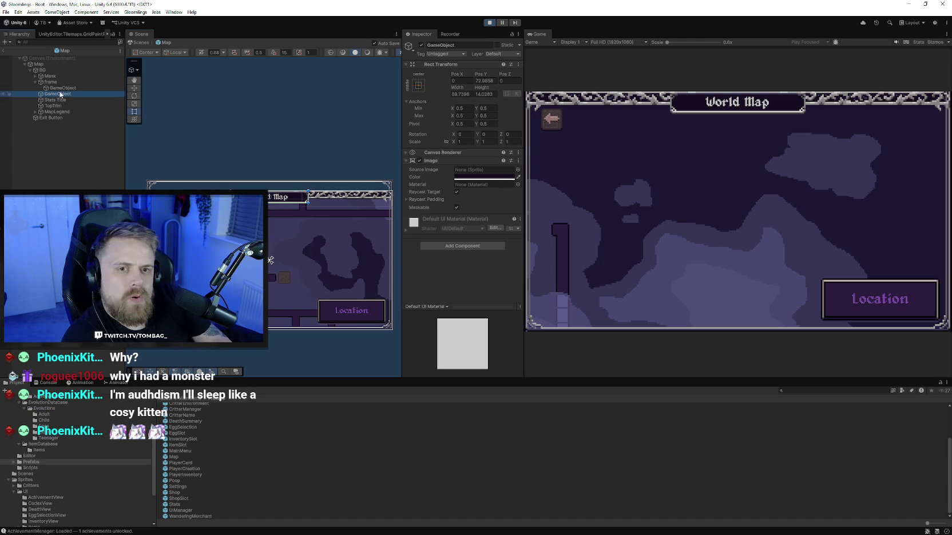
{"action": "left_click", "coordinate": [59, 88]}
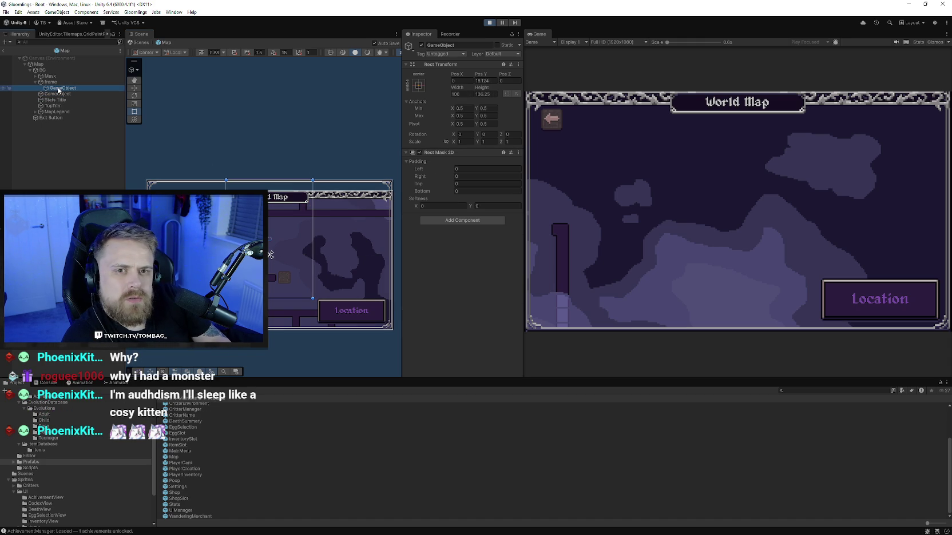
{"action": "left_click_drag", "start_coordinate": [57, 82], "coordinate": [57, 83]}
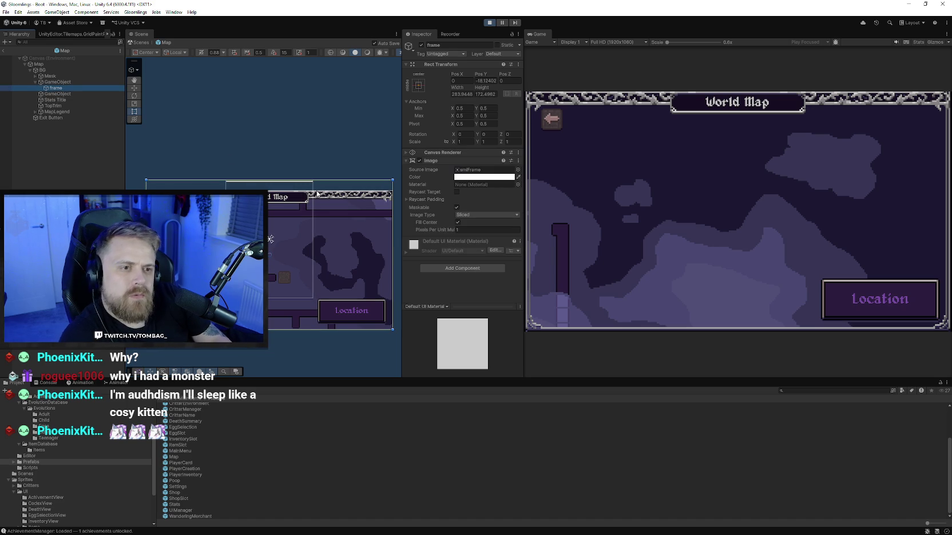
Rename the masking object to 'mask' and the plain image object to 'titleBackdrop'
{"action": "left_click", "coordinate": [58, 82]}
{"action": "left_click", "coordinate": [471, 45]}
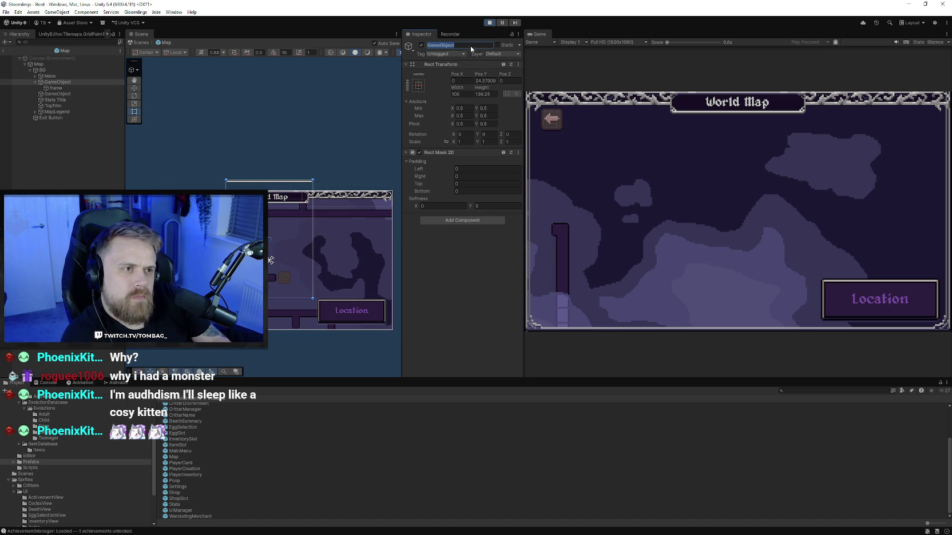
{"action": "type", "text": "mask"}
{"action": "key", "text": "Return"}
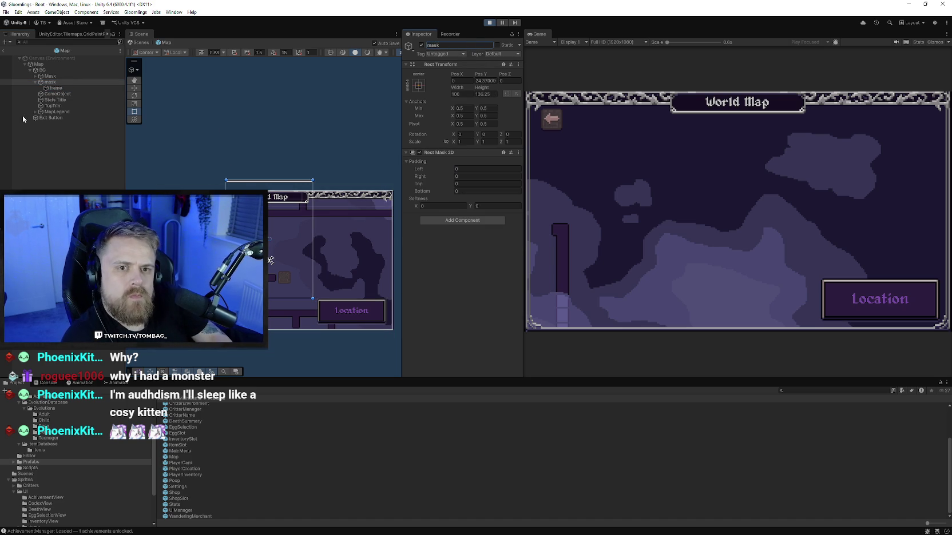
{"action": "left_click", "coordinate": [58, 94]}
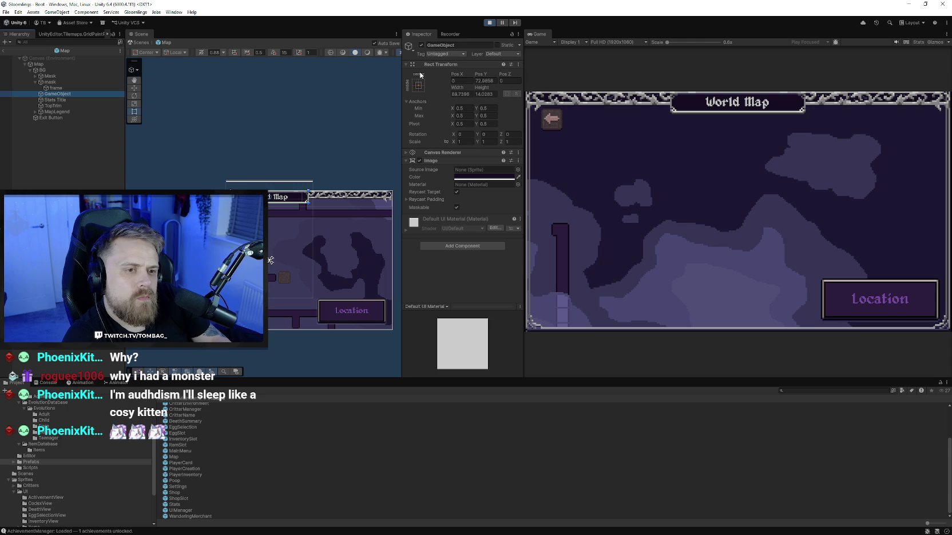
{"action": "left_click", "coordinate": [465, 44]}
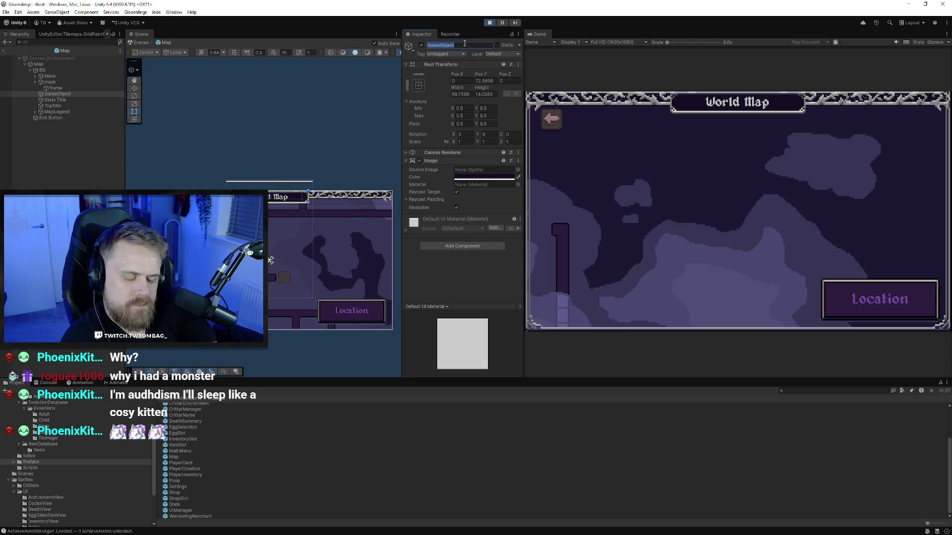
{"action": "type", "text": "TitleBackdrop"}
{"action": "key", "text": "Return"}
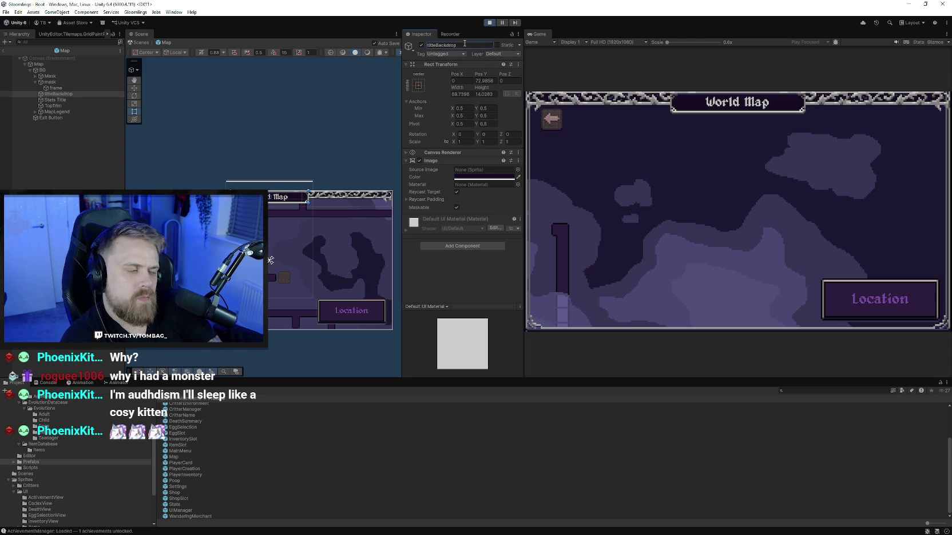
Widen the mask to match the frame's width and stretch its bottom edge down
{"action": "left_click", "coordinate": [64, 88]}
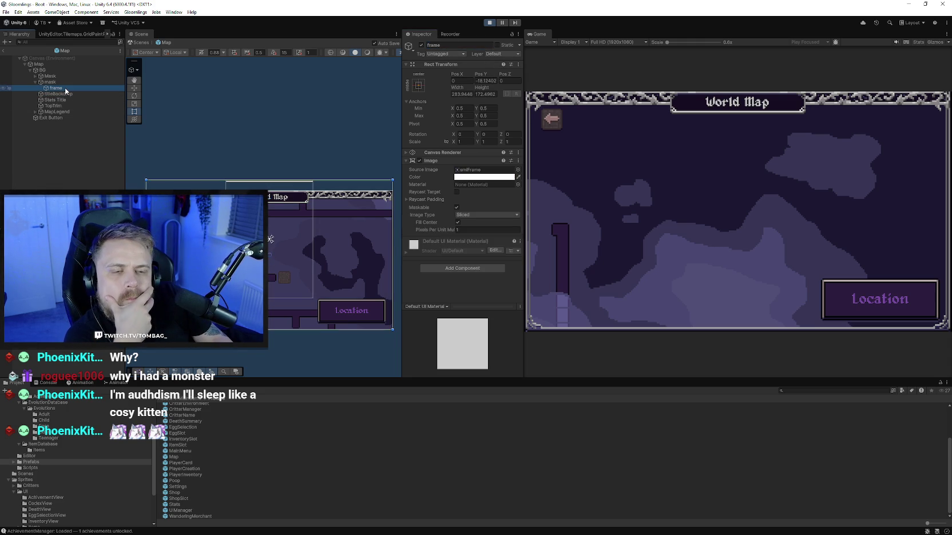
{"action": "left_click", "coordinate": [46, 82]}
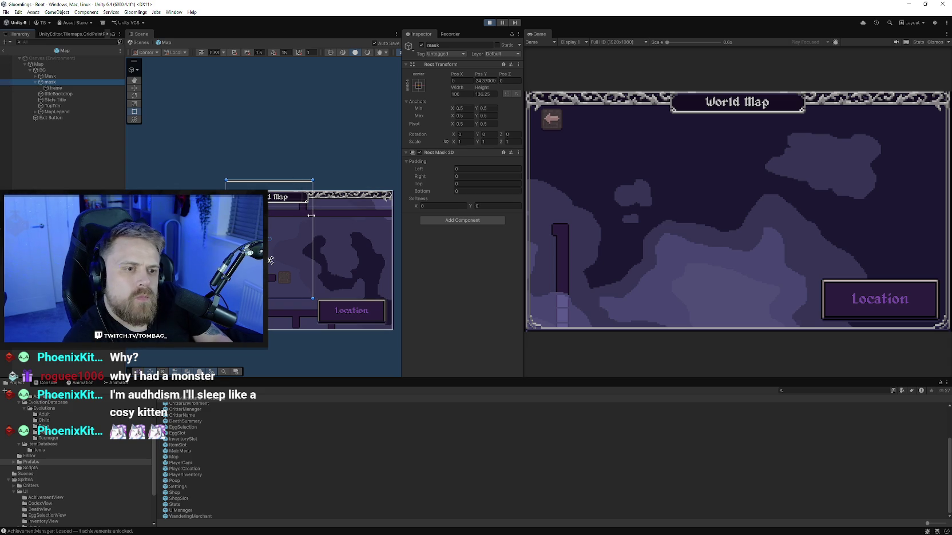
{"action": "left_click_drag", "start_coordinate": [311, 215], "coordinate": [391, 221]}
{"action": "mouse_move", "coordinate": [357, 299]}
{"action": "left_mouse_down"}
{"action": "mouse_move", "coordinate": [360, 331]}
{"action": "mouse_move", "coordinate": [363, 307]}
{"action": "left_mouse_up"}
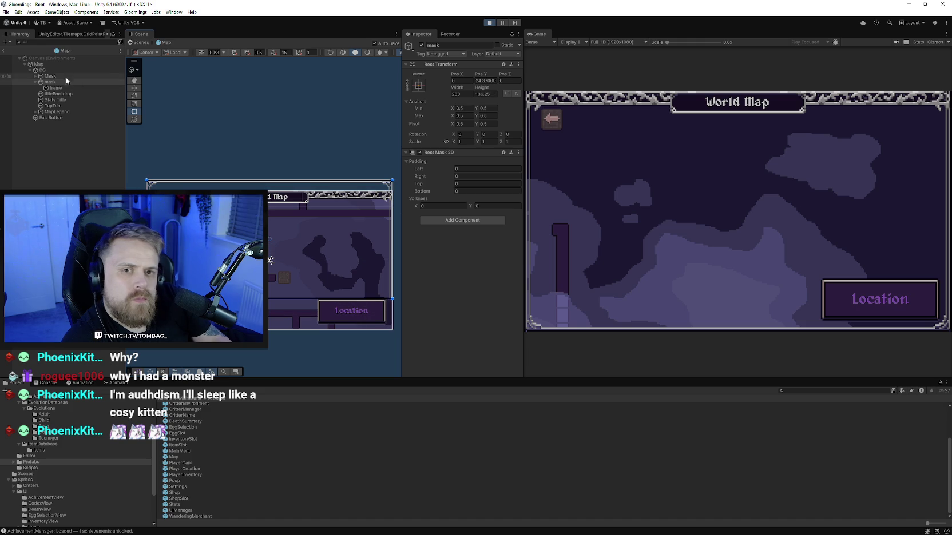
{"action": "left_click", "coordinate": [62, 87]}
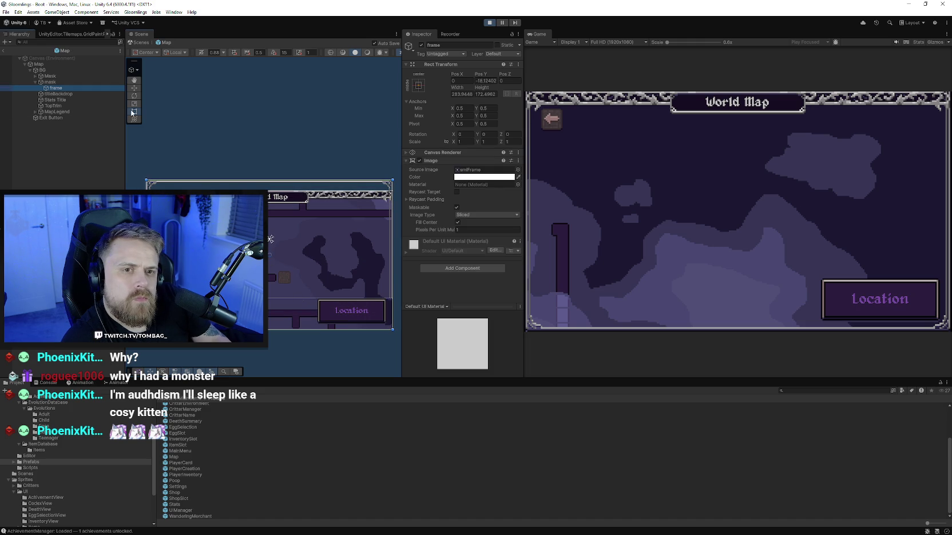
{"action": "left_click", "coordinate": [58, 83]}
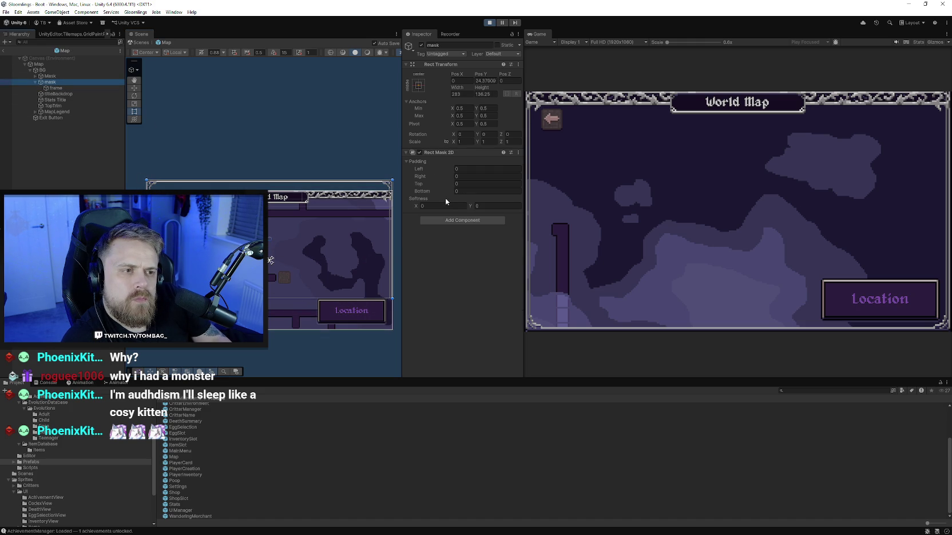
Fit the mask's edges to the frame, about 283 × 160.48 at Pos Y −4.76, with the frame nested inside
{"action": "left_click_drag", "start_coordinate": [60, 90], "coordinate": [60, 81]}
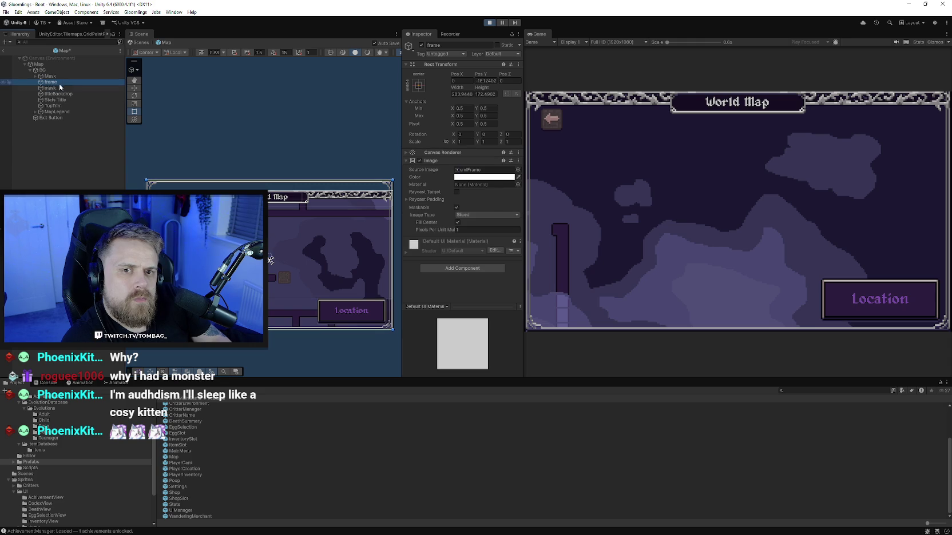
{"action": "left_click", "coordinate": [55, 88]}
{"action": "mouse_move", "coordinate": [286, 300]}
{"action": "left_mouse_down"}
{"action": "mouse_move", "coordinate": [290, 330]}
{"action": "mouse_move", "coordinate": [322, 330]}
{"action": "left_mouse_up"}
{"action": "left_click_drag", "start_coordinate": [328, 180], "coordinate": [328, 198]}
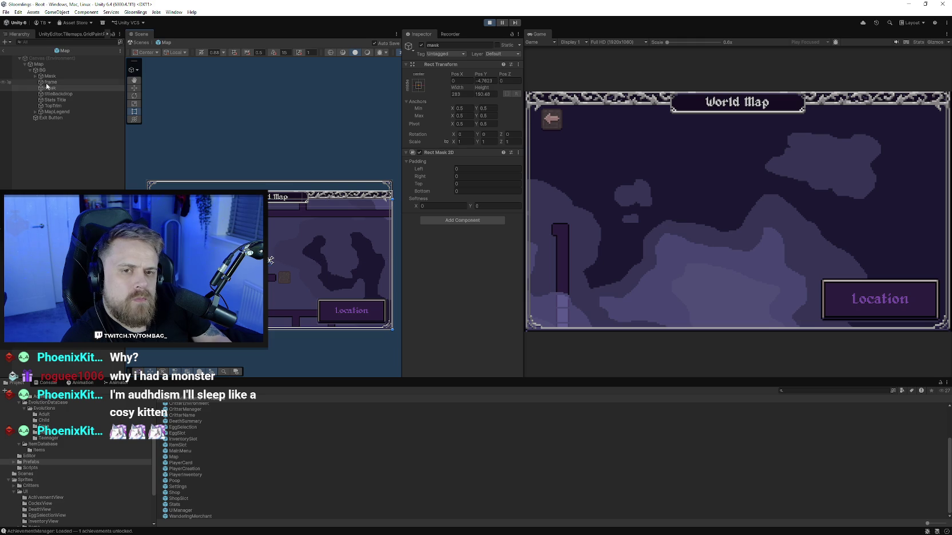
{"action": "left_click_drag", "start_coordinate": [57, 84], "coordinate": [59, 90]}
{"action": "scroll", "coordinate": [300, 225], "scroll_direction": "up", "scroll_amount": 2}
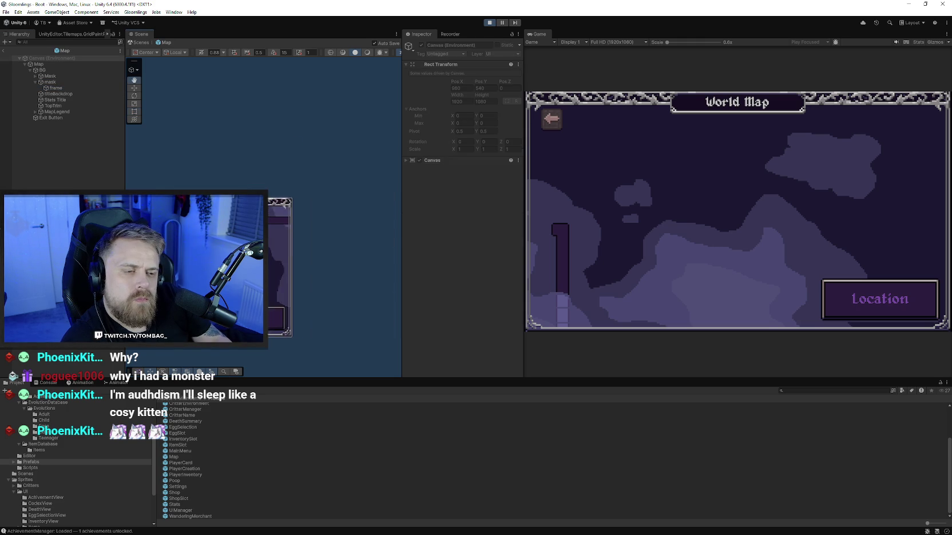
{"action": "scroll", "coordinate": [253, 216], "scroll_direction": "up", "scroll_amount": 3}
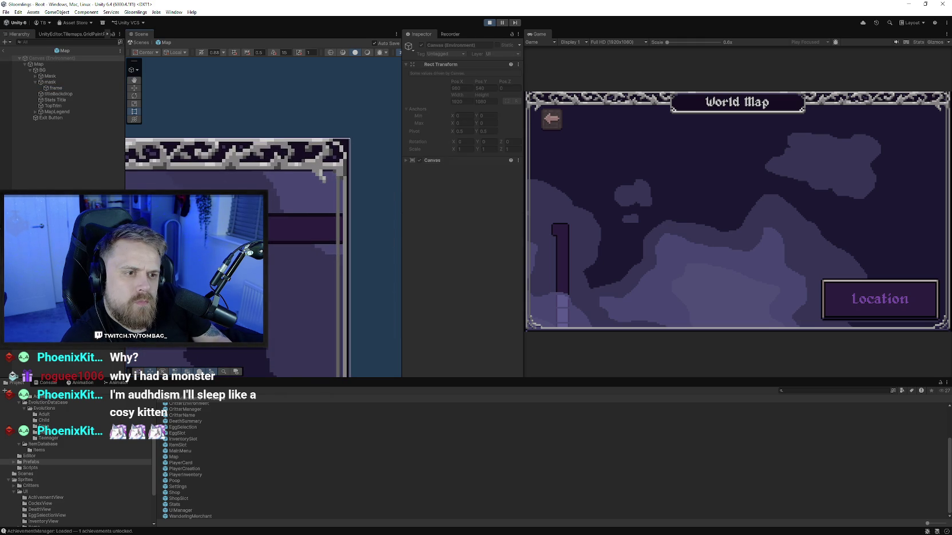
Fit the World Map canvas in view, enter Play mode and continue the saved game
{"action": "key", "text": "f"}
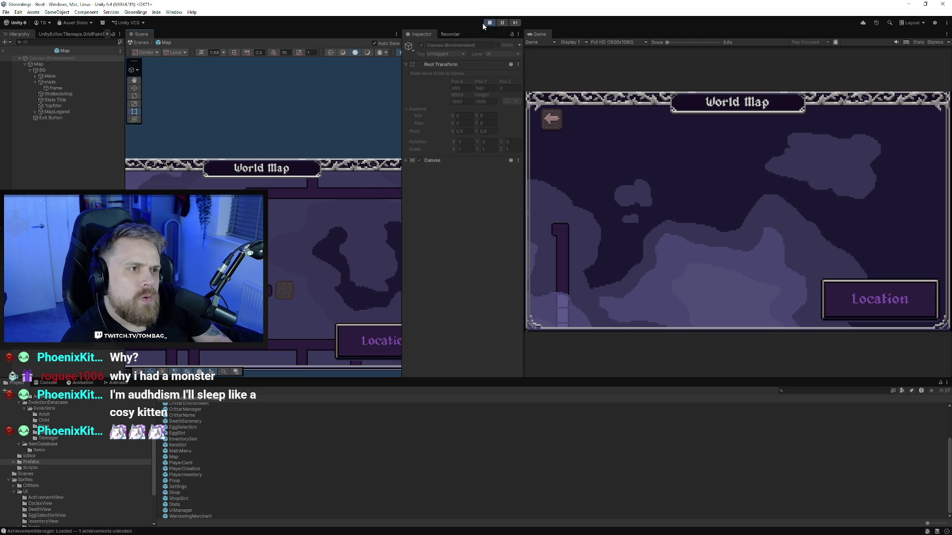
{"action": "left_click", "coordinate": [484, 24]}
{"action": "key", "text": "ctrl+p"}
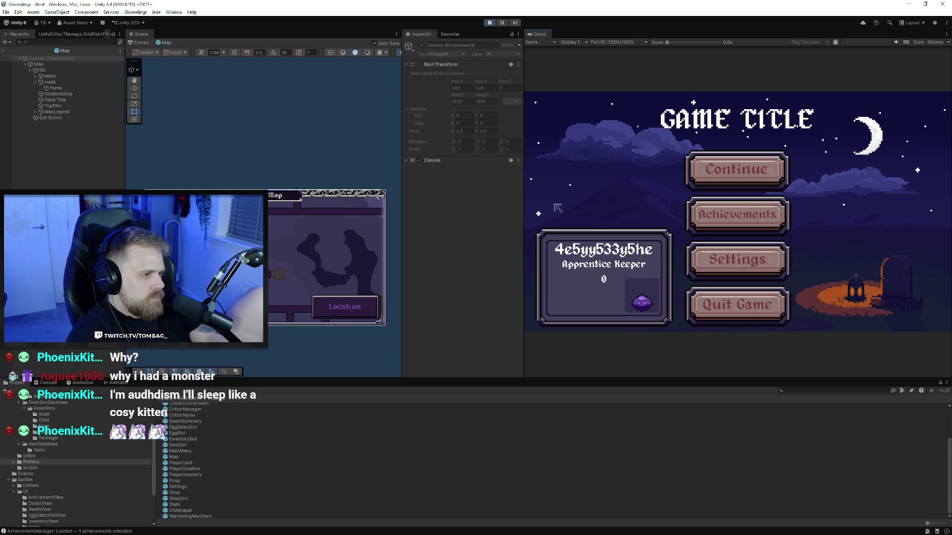
{"action": "left_click", "coordinate": [709, 171]}
Open the World Map from the menu, pan across the caves, enter the Shop, then stop playing
{"action": "left_click", "coordinate": [595, 291]}
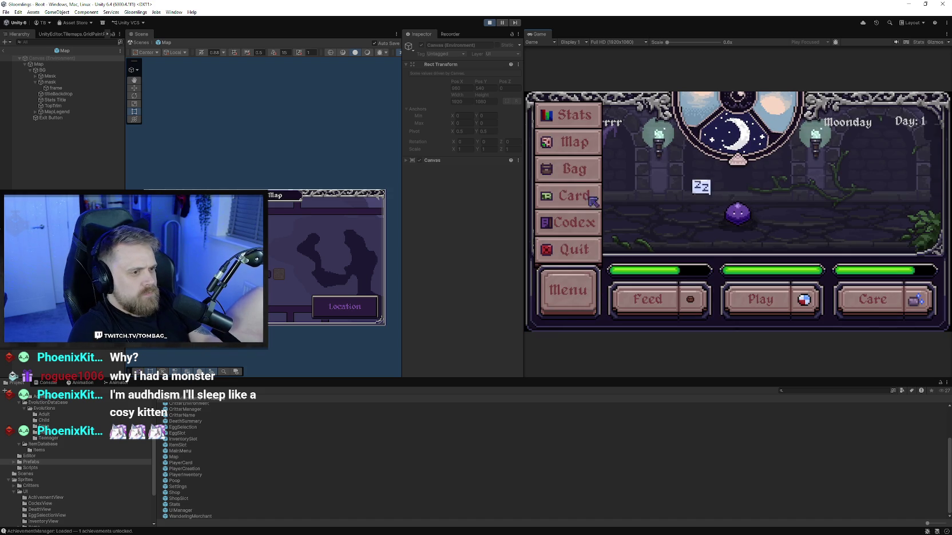
{"action": "left_click", "coordinate": [596, 150]}
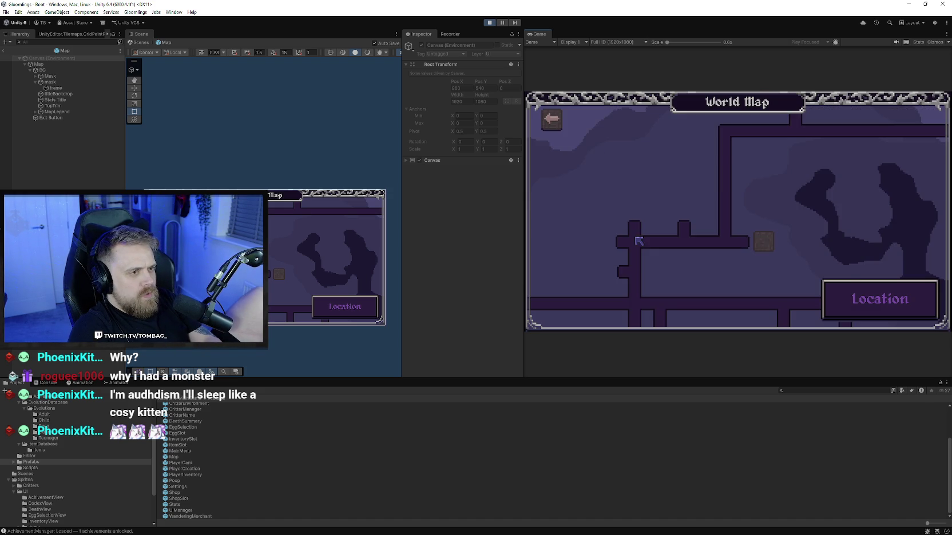
{"action": "mouse_move", "coordinate": [639, 242]}
{"action": "left_mouse_down"}
{"action": "mouse_move", "coordinate": [718, 208]}
{"action": "mouse_move", "coordinate": [738, 161]}
{"action": "mouse_move", "coordinate": [672, 157]}
{"action": "mouse_move", "coordinate": [797, 197]}
{"action": "mouse_move", "coordinate": [766, 171]}
{"action": "mouse_move", "coordinate": [756, 146]}
{"action": "mouse_move", "coordinate": [686, 232]}
{"action": "mouse_move", "coordinate": [709, 194]}
{"action": "mouse_move", "coordinate": [739, 182]}
{"action": "mouse_move", "coordinate": [665, 191]}
{"action": "mouse_move", "coordinate": [916, 249]}
{"action": "mouse_move", "coordinate": [740, 205]}
{"action": "left_mouse_up"}
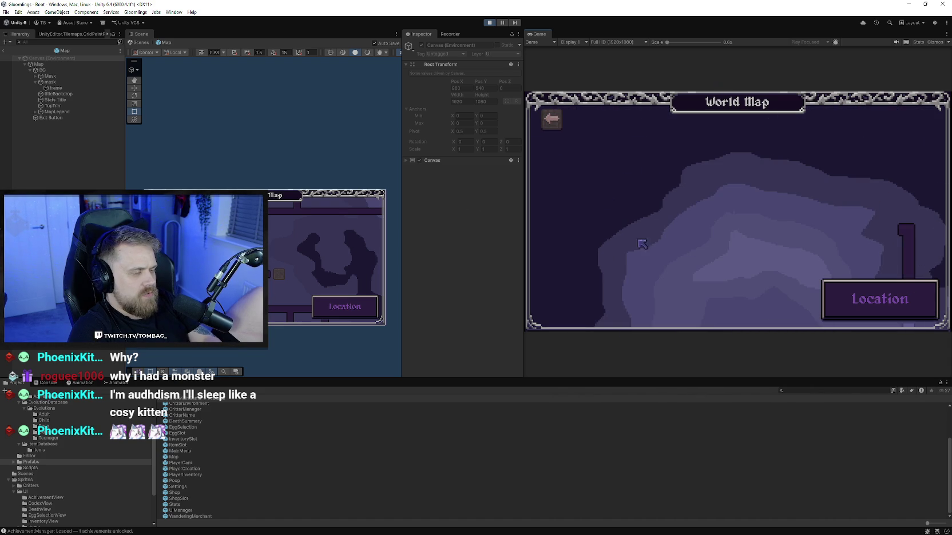
{"action": "mouse_move", "coordinate": [642, 243]}
{"action": "left_mouse_down"}
{"action": "mouse_move", "coordinate": [691, 255]}
{"action": "mouse_move", "coordinate": [735, 220]}
{"action": "mouse_move", "coordinate": [761, 240]}
{"action": "mouse_move", "coordinate": [667, 137]}
{"action": "mouse_move", "coordinate": [675, 206]}
{"action": "mouse_move", "coordinate": [708, 256]}
{"action": "mouse_move", "coordinate": [691, 161]}
{"action": "left_mouse_up"}
{"action": "left_click", "coordinate": [693, 259]}
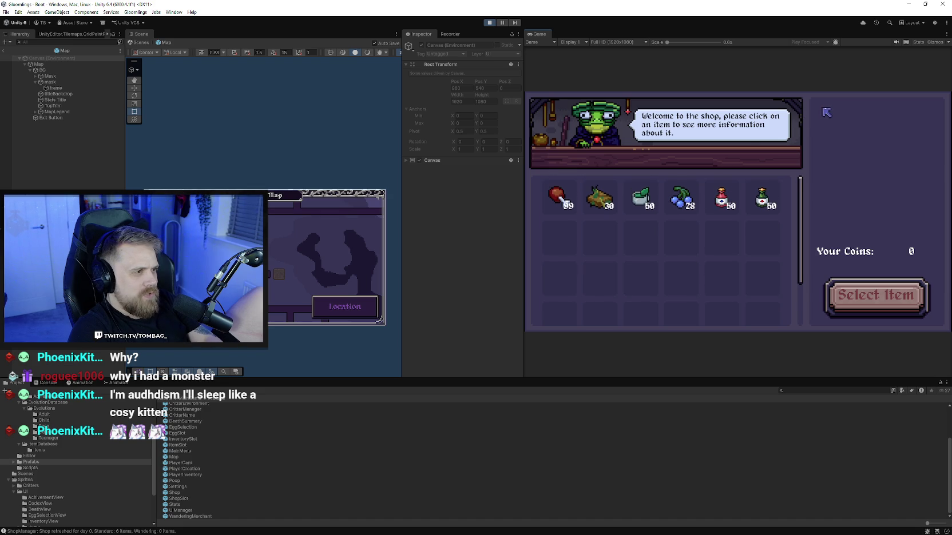
{"action": "left_click", "coordinate": [489, 22]}
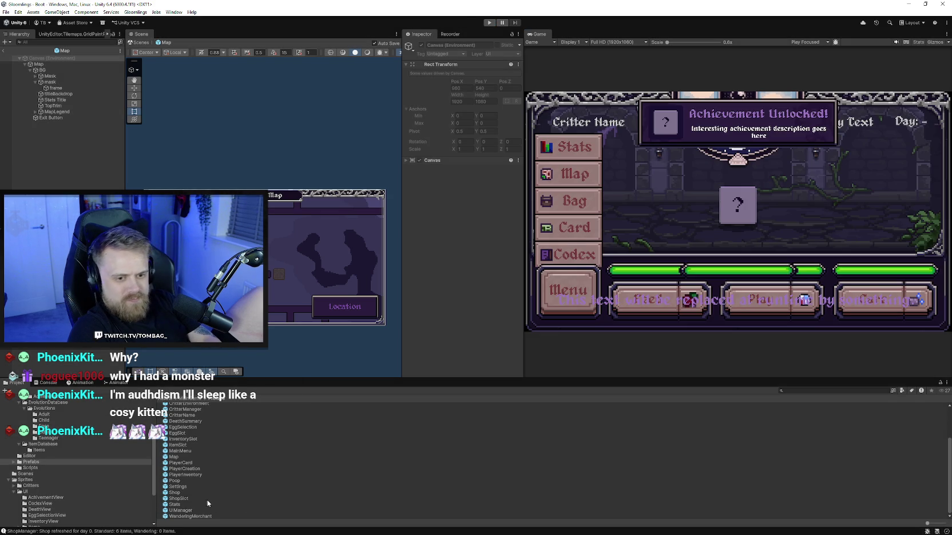
Open the Shop prefab and select its back-arrow Exit Button in the Scene
{"action": "double_click", "coordinate": [174, 493]}
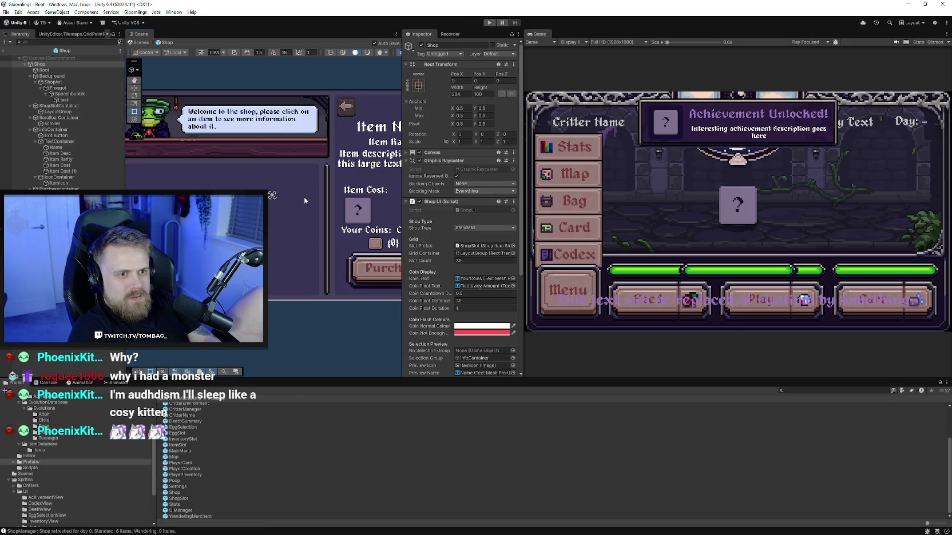
{"action": "left_click", "coordinate": [307, 135]}
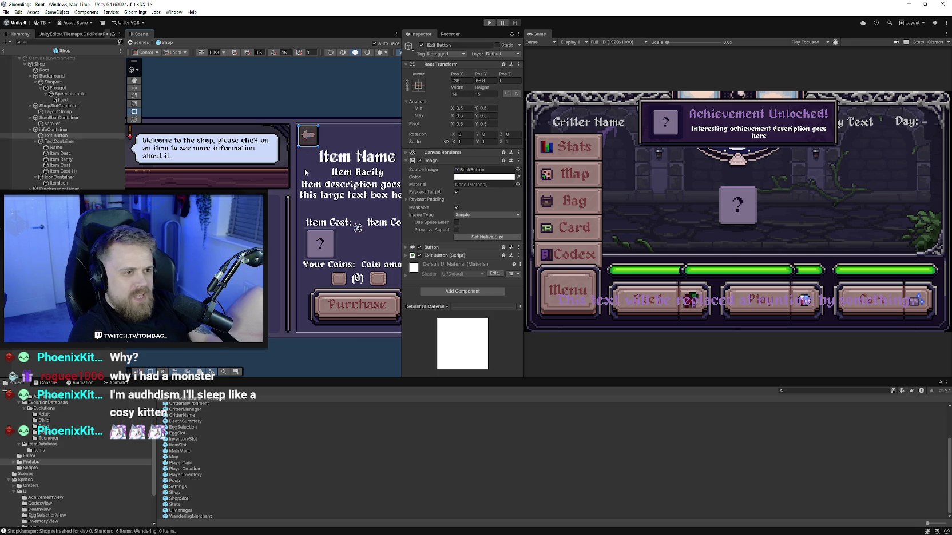
{"action": "left_click", "coordinate": [41, 141]}
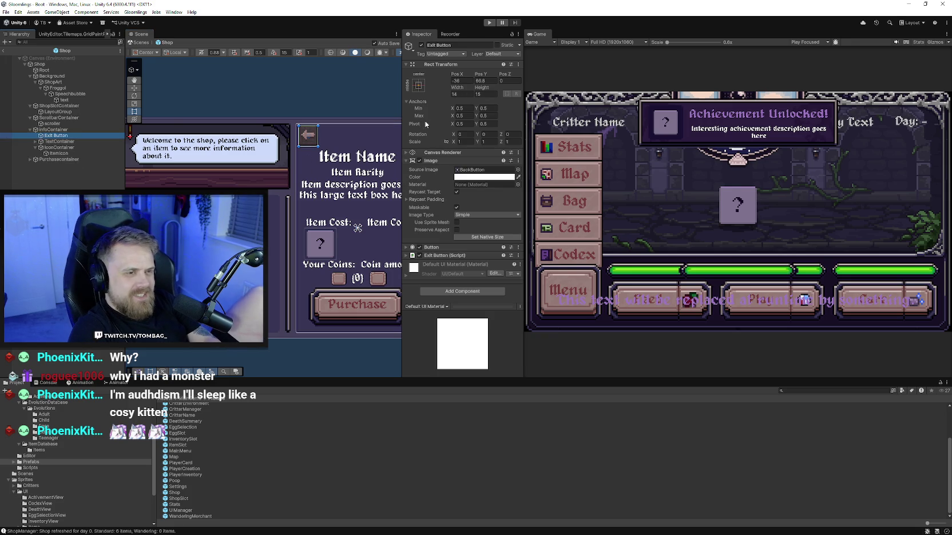
{"action": "scroll", "coordinate": [314, 200], "scroll_direction": "down", "scroll_amount": 3}
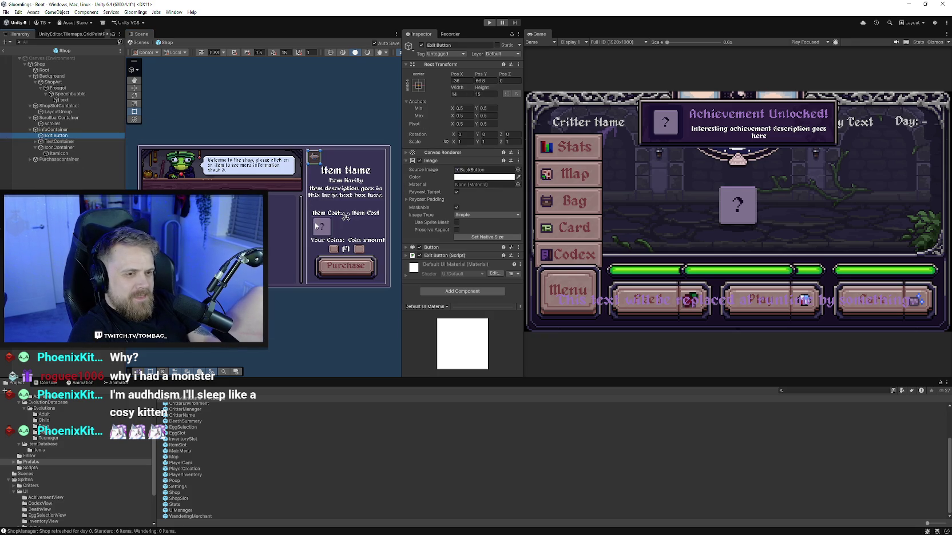
Review the Exit Button's Button and Exit Button script components, then start the game
{"action": "left_click", "coordinate": [405, 246]}
{"action": "left_click", "coordinate": [404, 247]}
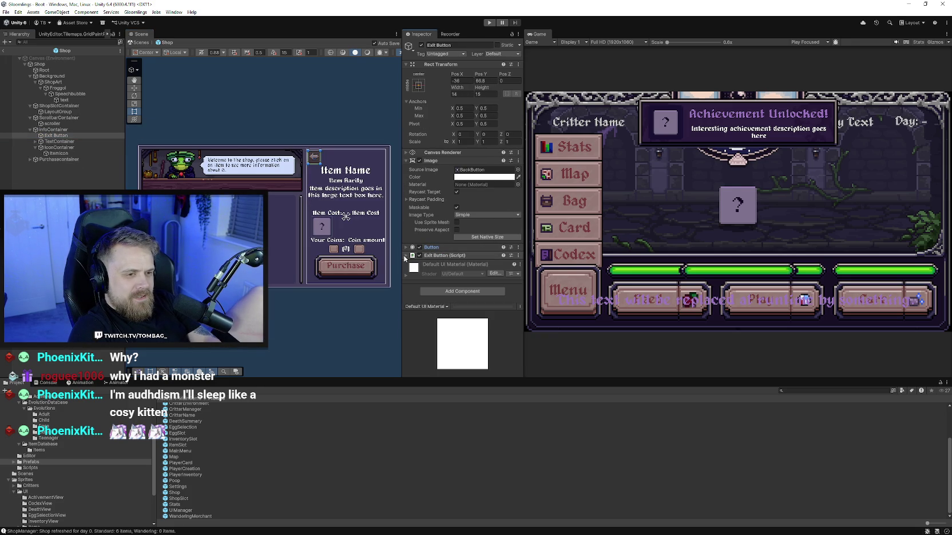
{"action": "left_click", "coordinate": [405, 255]}
{"action": "left_click", "coordinate": [405, 255]}
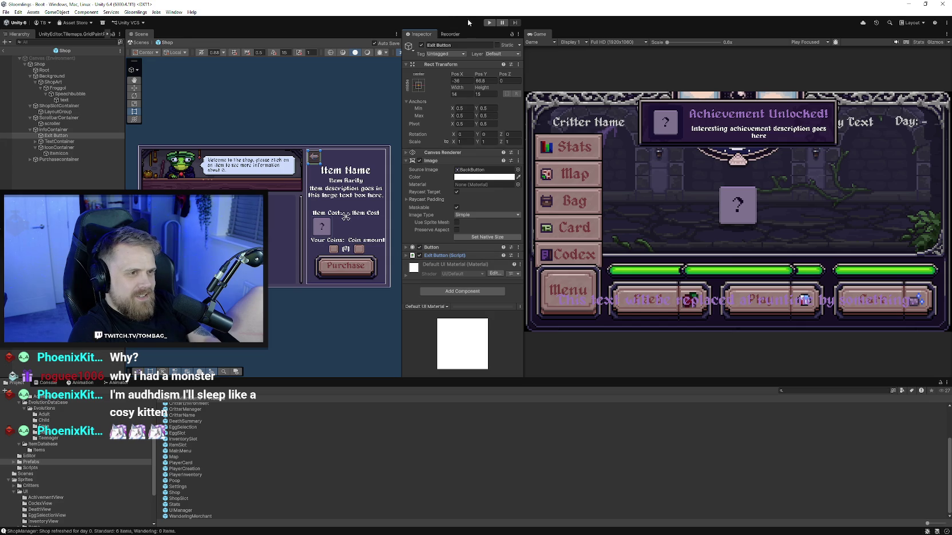
{"action": "left_click", "coordinate": [489, 23]}
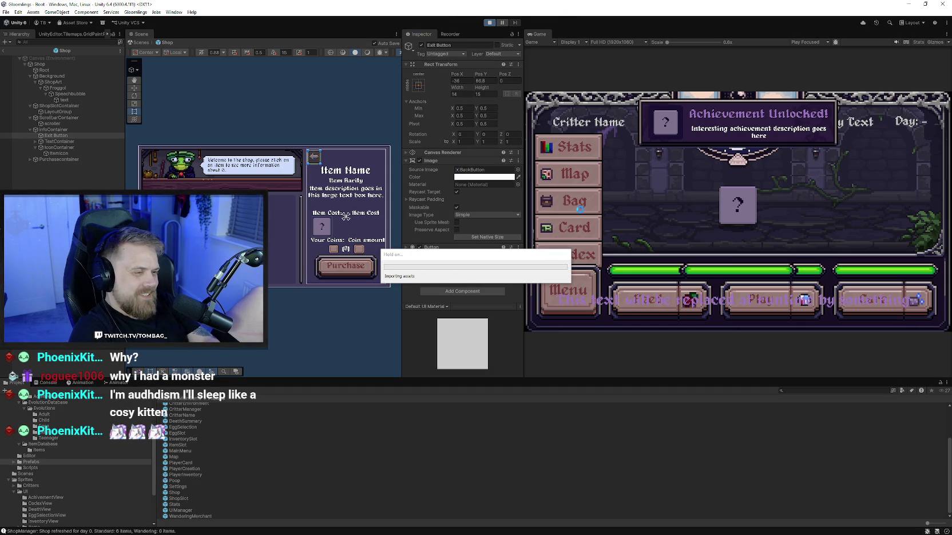
Continue the game, reach the Shop via the World Map and view items like Basic Tonic and Antiseptic Tonic
{"action": "left_click", "coordinate": [578, 290]}
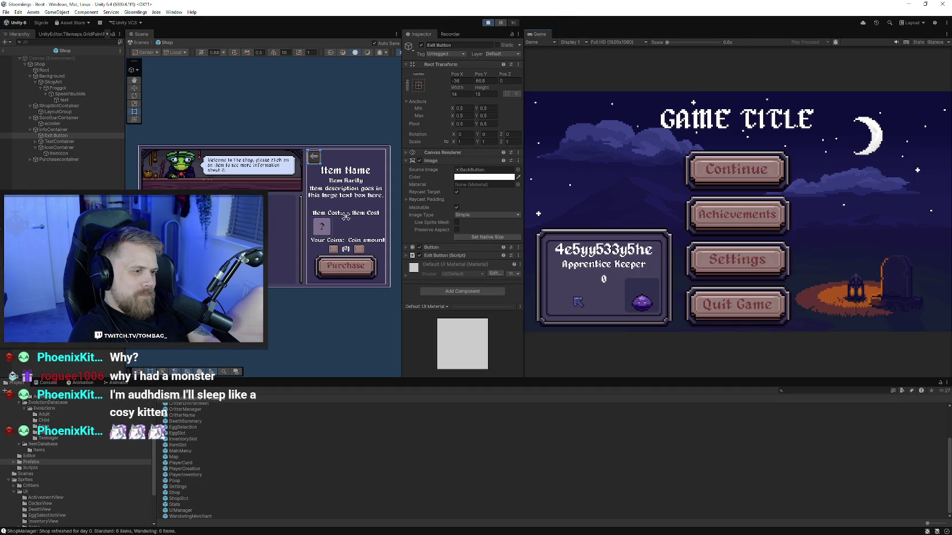
{"action": "left_click", "coordinate": [726, 179]}
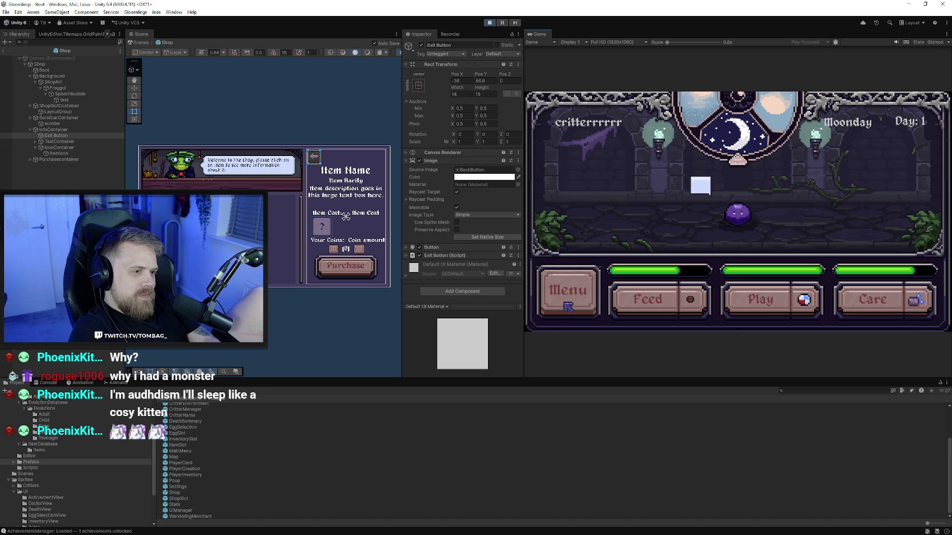
{"action": "left_click", "coordinate": [573, 289]}
{"action": "left_click", "coordinate": [572, 142]}
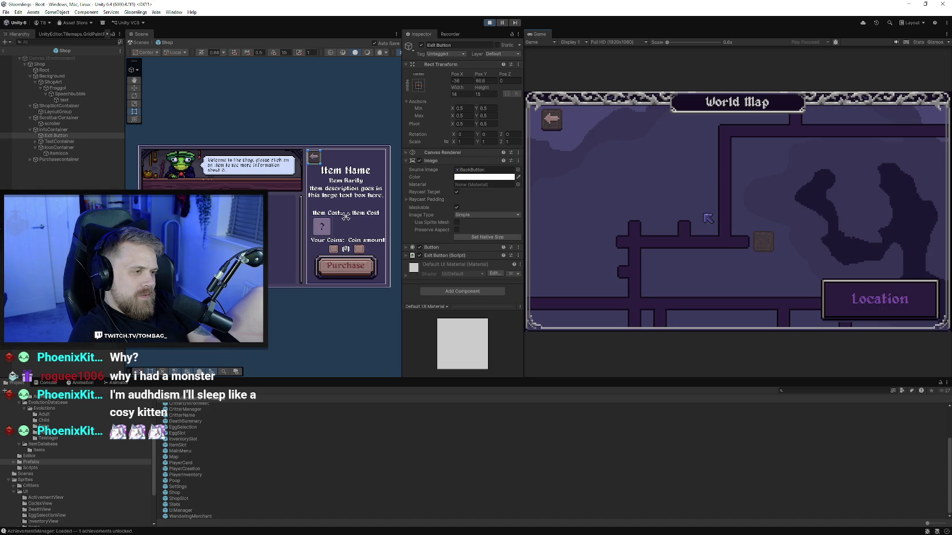
{"action": "left_click", "coordinate": [759, 247]}
{"action": "left_click", "coordinate": [733, 195]}
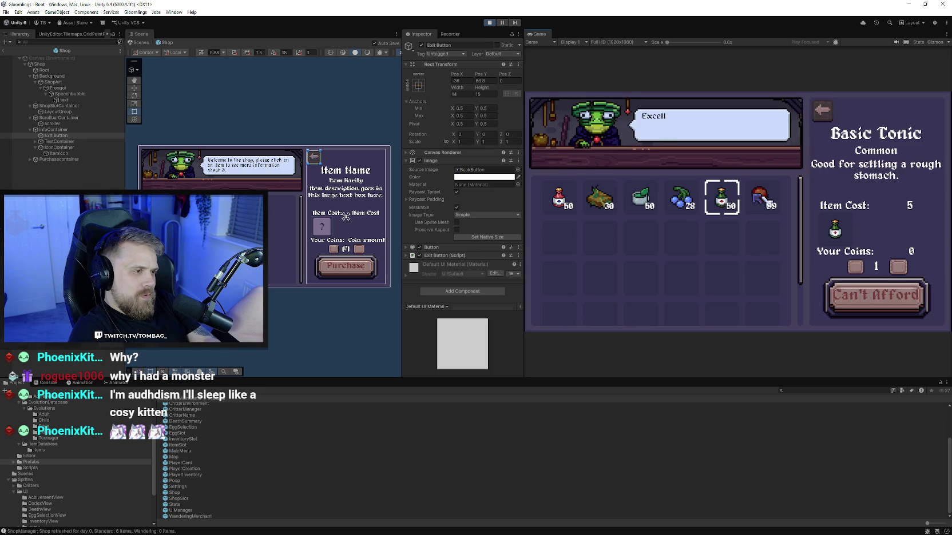
{"action": "left_click", "coordinate": [760, 197]}
{"action": "left_click", "coordinate": [600, 197]}
{"action": "left_click", "coordinate": [559, 200]}
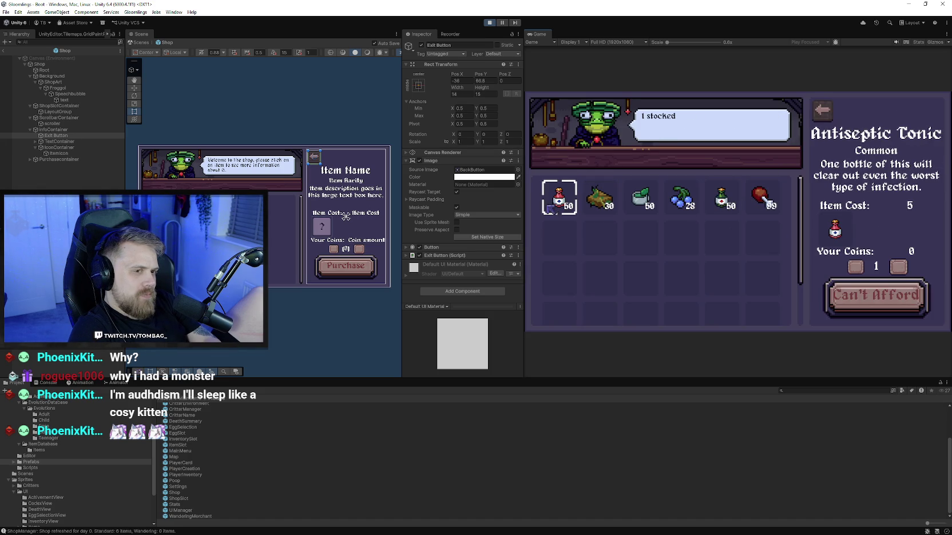
Reparent Exit Button under Background in the Hierarchy, then stop and restart the game
{"action": "left_click", "coordinate": [57, 137]}
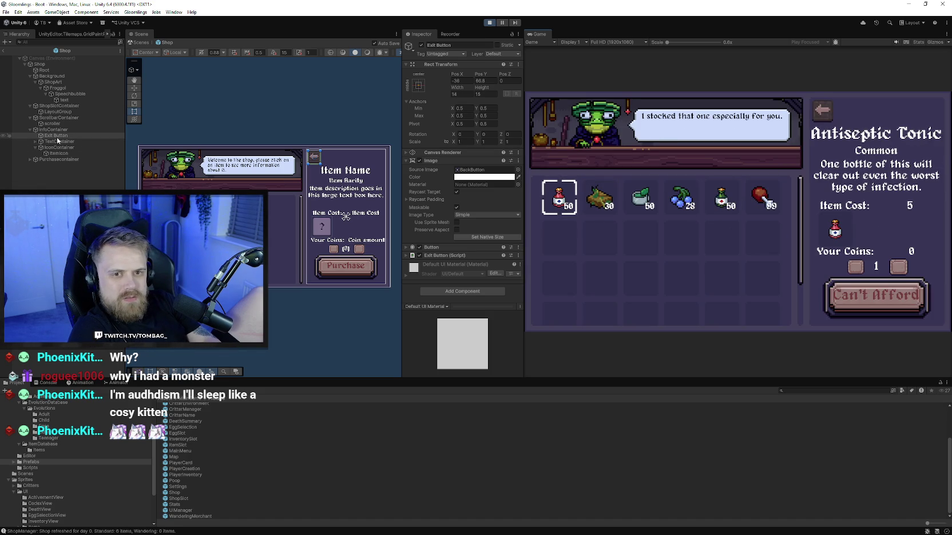
{"action": "left_click_drag", "start_coordinate": [57, 137], "coordinate": [59, 84]}
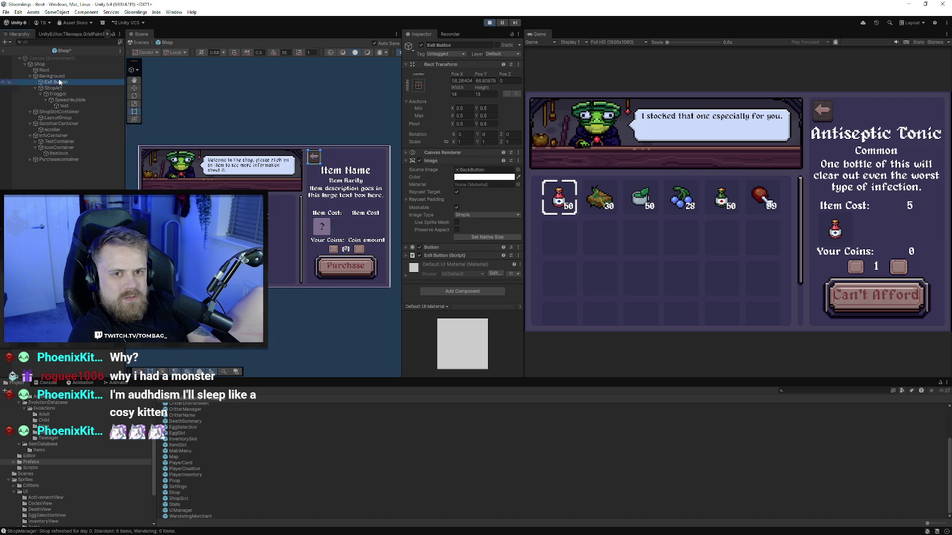
{"action": "left_click", "coordinate": [489, 23]}
{"action": "left_click", "coordinate": [489, 23]}
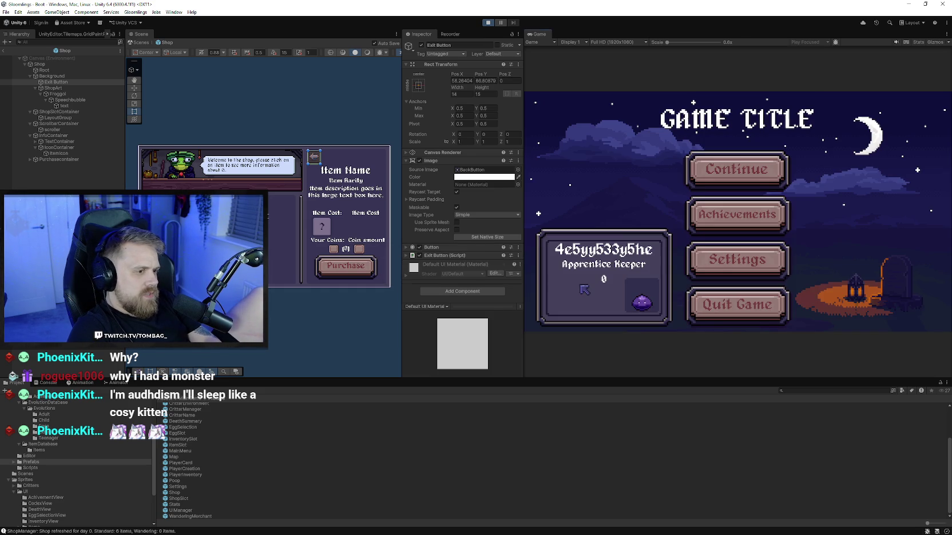
Continue the game, enter the Shop from the World Map, and leave via its back arrow
{"action": "left_click", "coordinate": [705, 177]}
{"action": "left_click", "coordinate": [569, 291]}
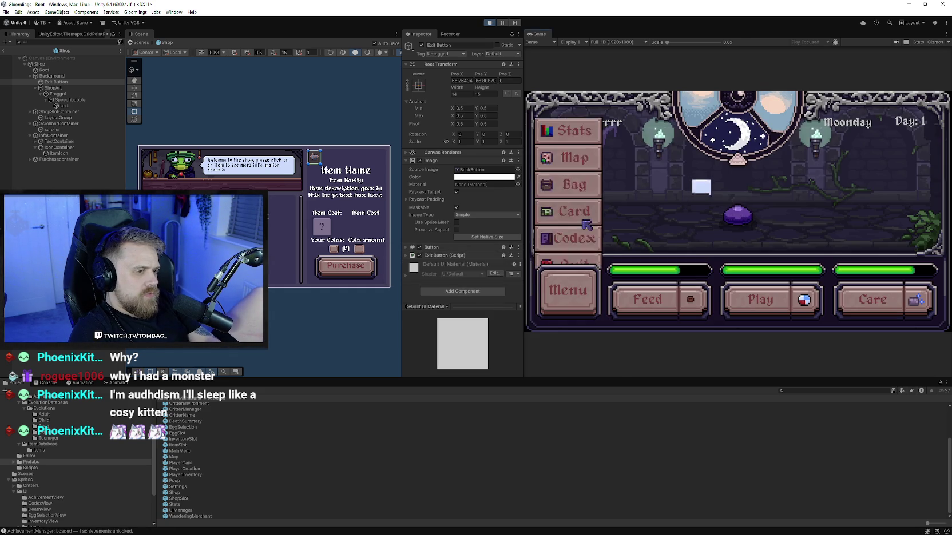
{"action": "left_click", "coordinate": [581, 154]}
{"action": "left_click", "coordinate": [765, 241]}
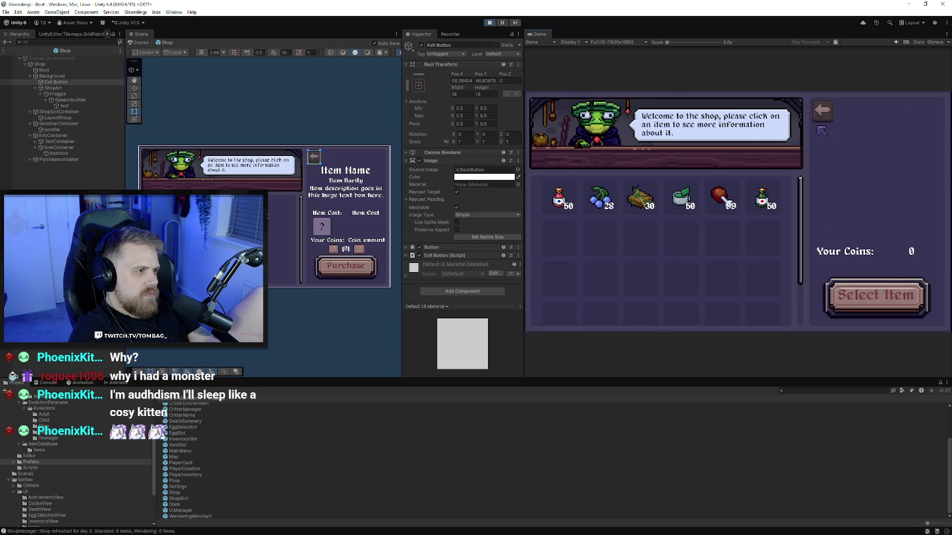
{"action": "left_click", "coordinate": [823, 124]}
Open and close the World Map, the critter's Stats screen and the trainer card from the menu
{"action": "left_click", "coordinate": [568, 290]}
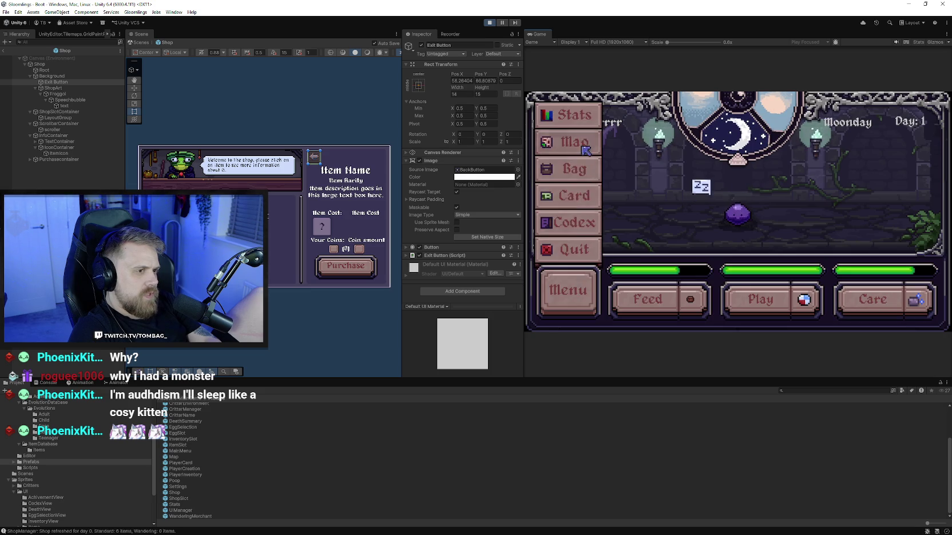
{"action": "left_click", "coordinate": [583, 151]}
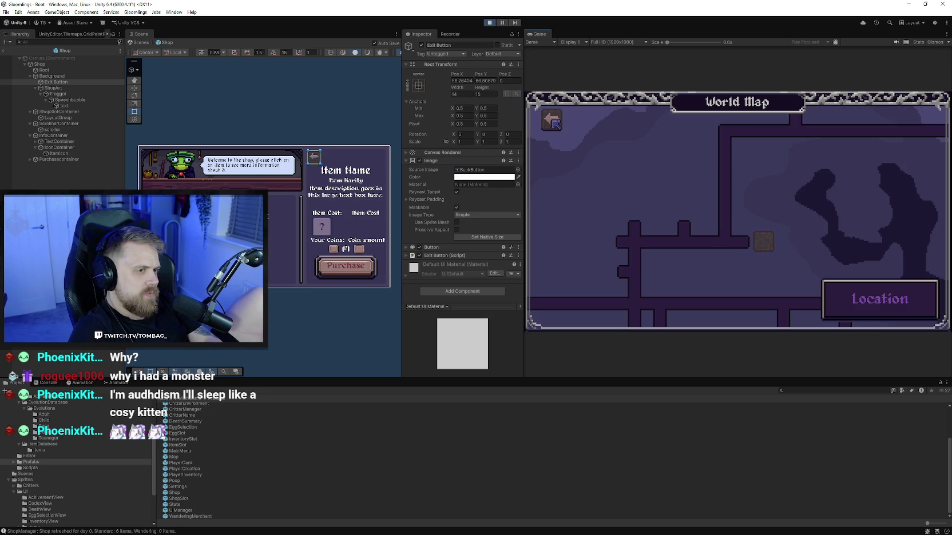
{"action": "left_click", "coordinate": [553, 121]}
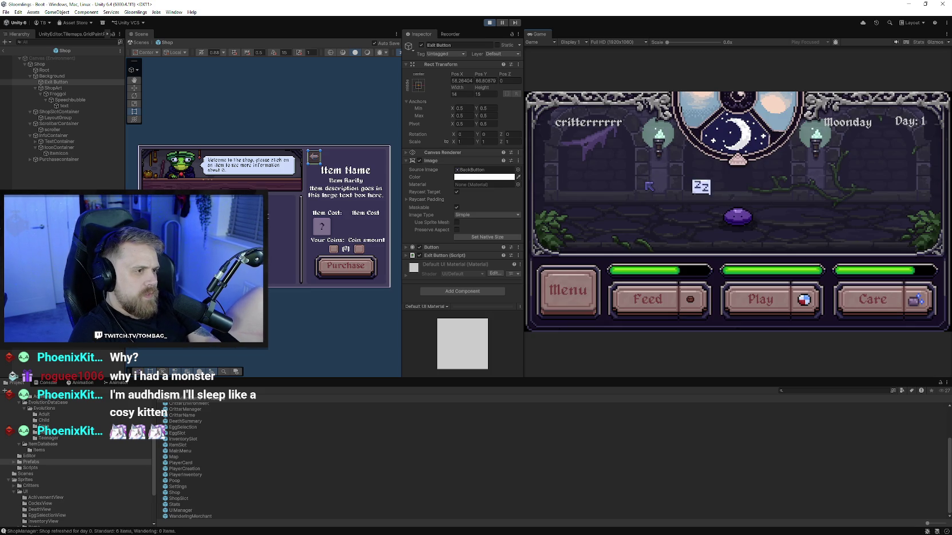
{"action": "left_click", "coordinate": [572, 291]}
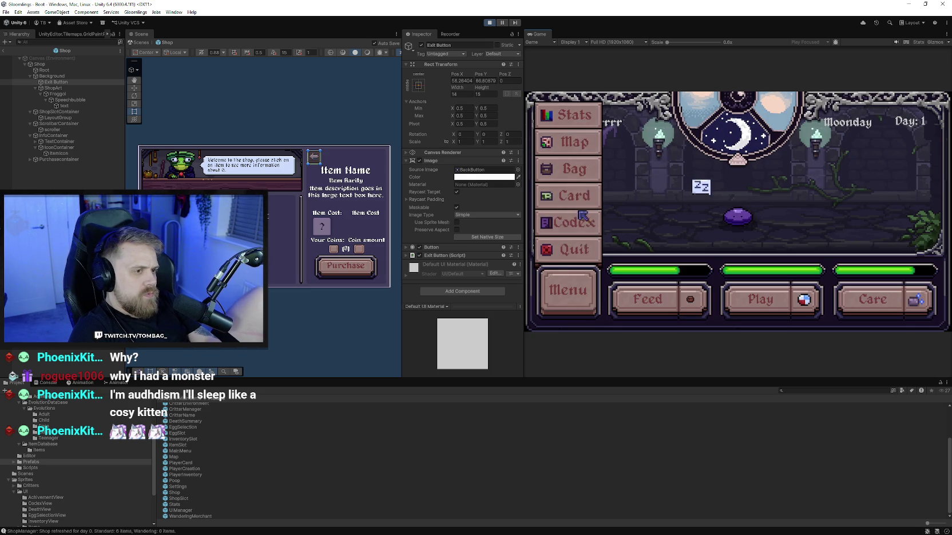
{"action": "left_click", "coordinate": [586, 118]}
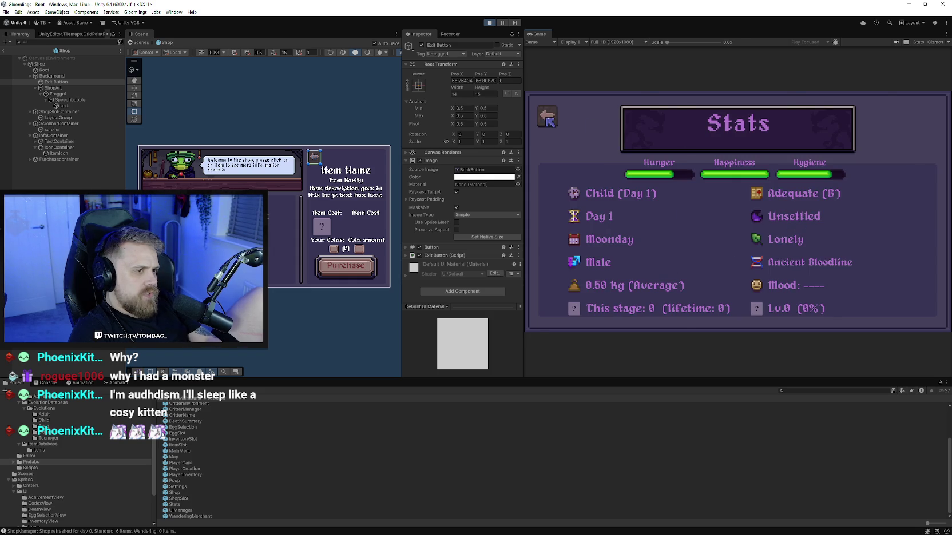
{"action": "left_click", "coordinate": [548, 118]}
{"action": "left_click", "coordinate": [572, 295]}
{"action": "left_click", "coordinate": [594, 204]}
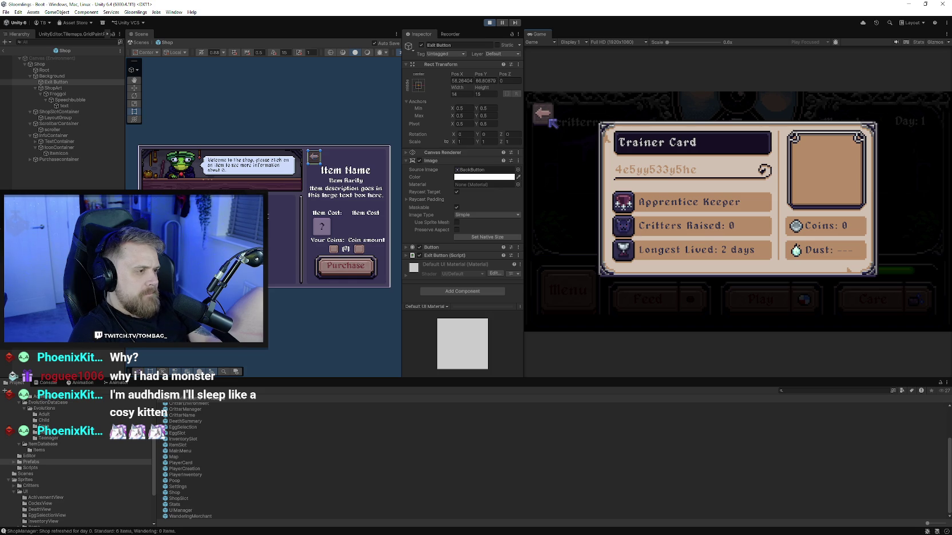
{"action": "left_click", "coordinate": [550, 122]}
Open the inventory and view the Basic Toy, Basic Cleaner and Basic Food details
{"action": "left_click", "coordinate": [575, 282]}
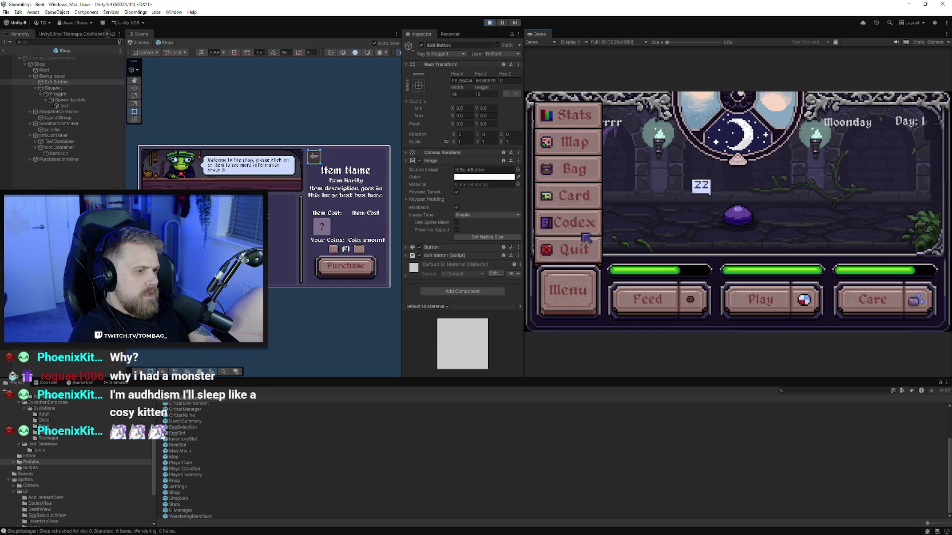
{"action": "left_click", "coordinate": [572, 169]}
{"action": "left_click", "coordinate": [620, 142]}
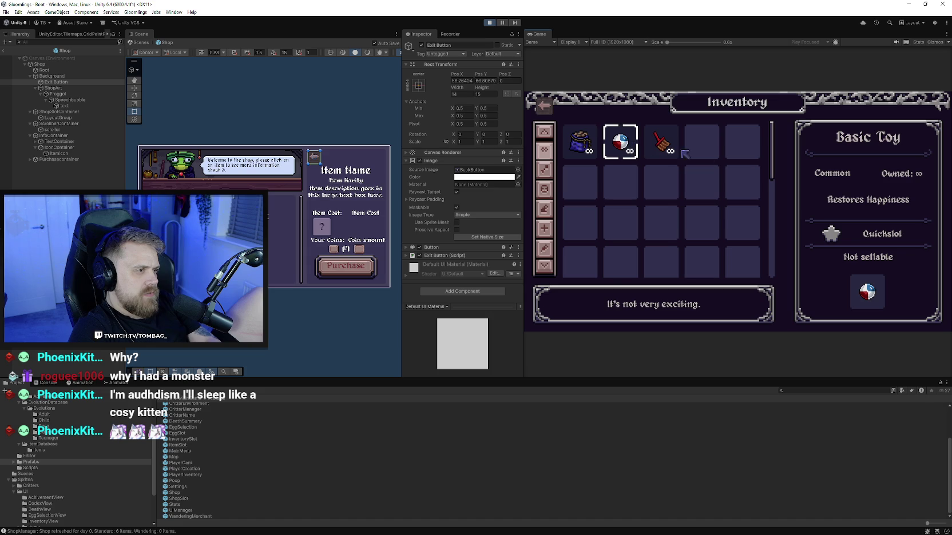
{"action": "left_click", "coordinate": [661, 142]}
{"action": "left_click", "coordinate": [580, 141]}
{"action": "left_click", "coordinate": [661, 142]}
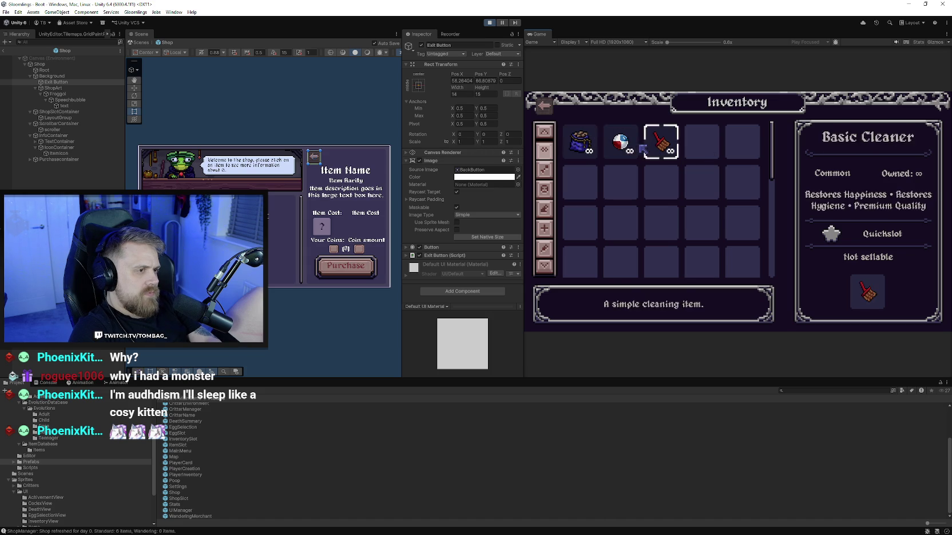
{"action": "left_click", "coordinate": [621, 142]}
{"action": "left_click", "coordinate": [579, 141]}
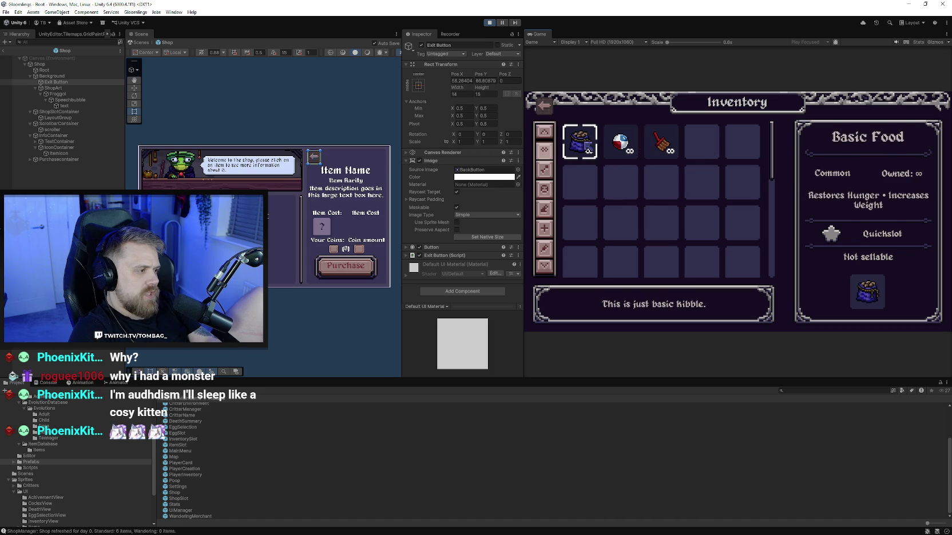